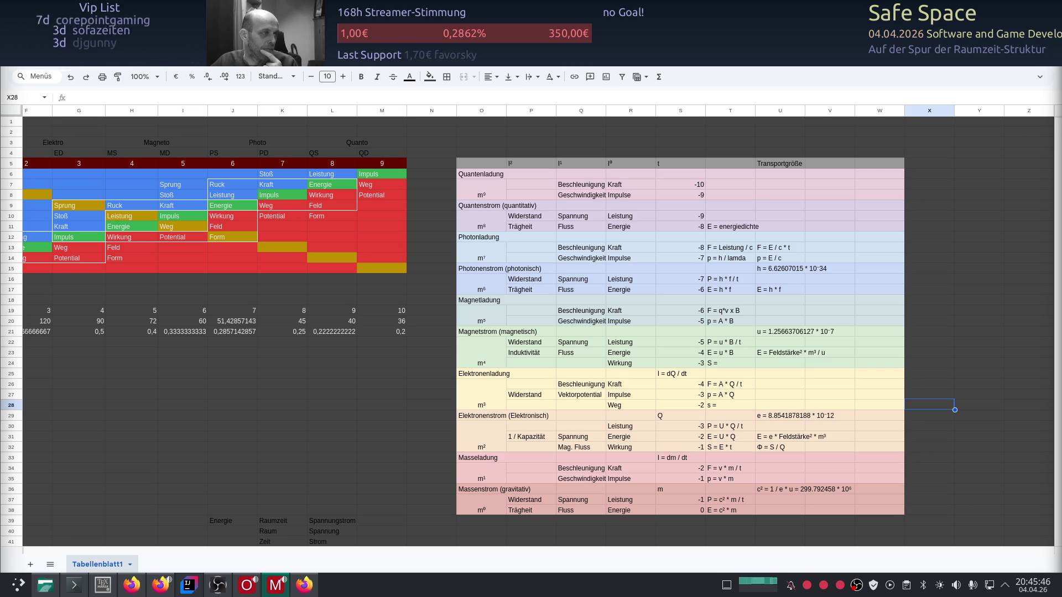
# Bring up the Twitch moderator view and select the resubscription note in the activity feed.
pyautogui.hotkey('alt', 'Tab')
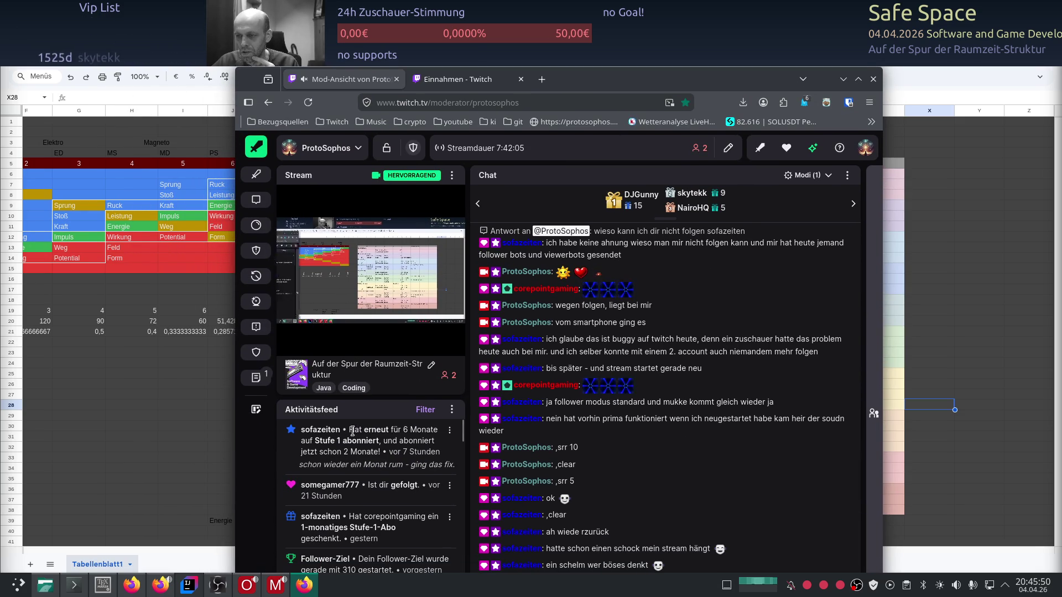
pyautogui.moveTo(438, 430); pyautogui.dragTo(351, 430)
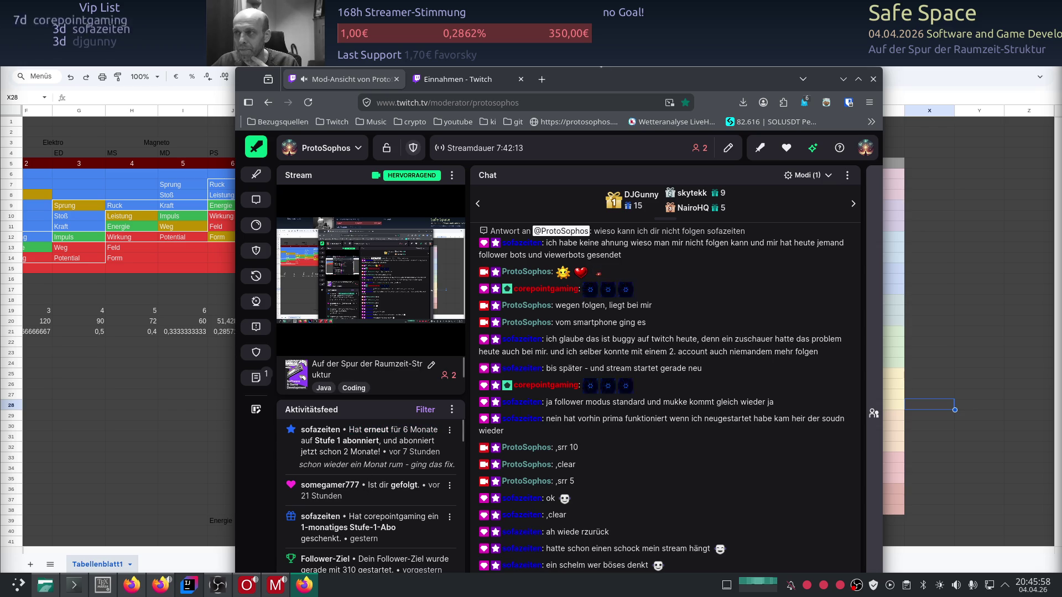
pyautogui.press('super+Page_Down')
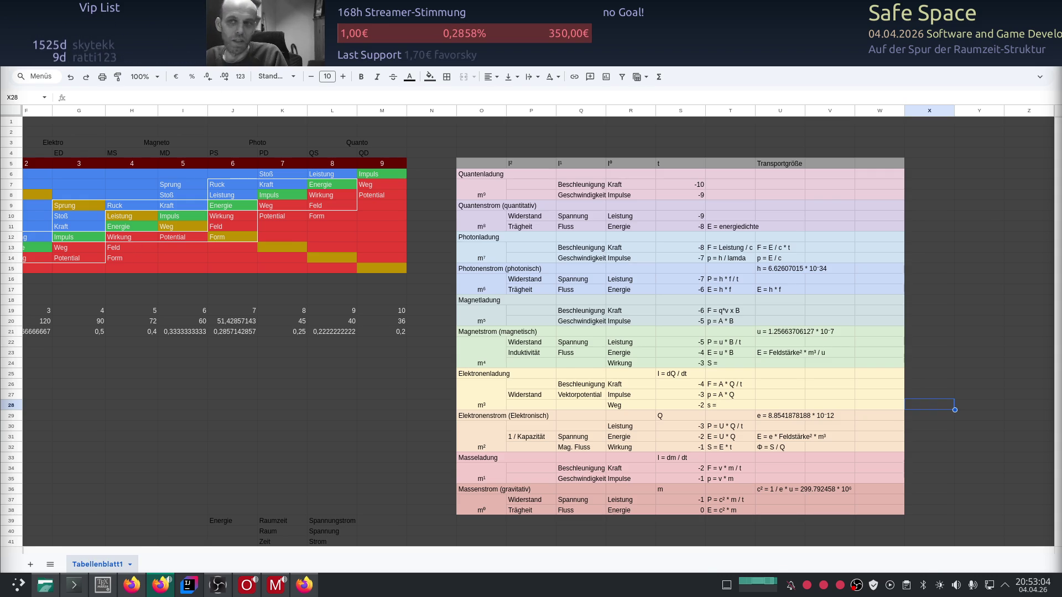
# Switch from the physics spreadsheet to the YouTube channel's videos page.
pyautogui.hotkey('alt', 'Tab')
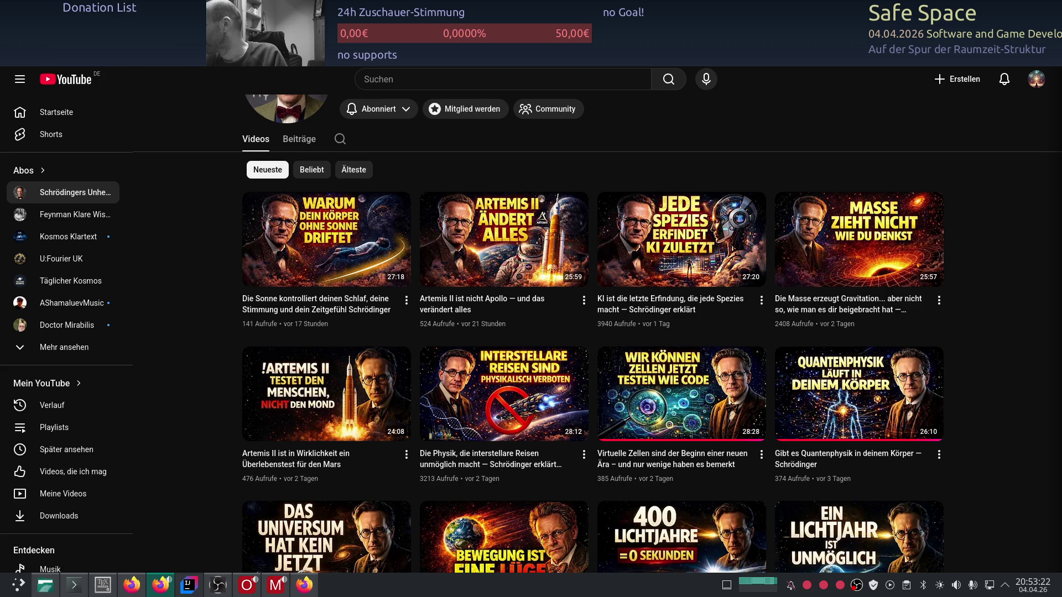
pyautogui.moveTo(1061, 102)
pyautogui.mouseDown()
pyautogui.moveTo(753, 102)
pyautogui.moveTo(731, 74)
pyautogui.mouseUp()
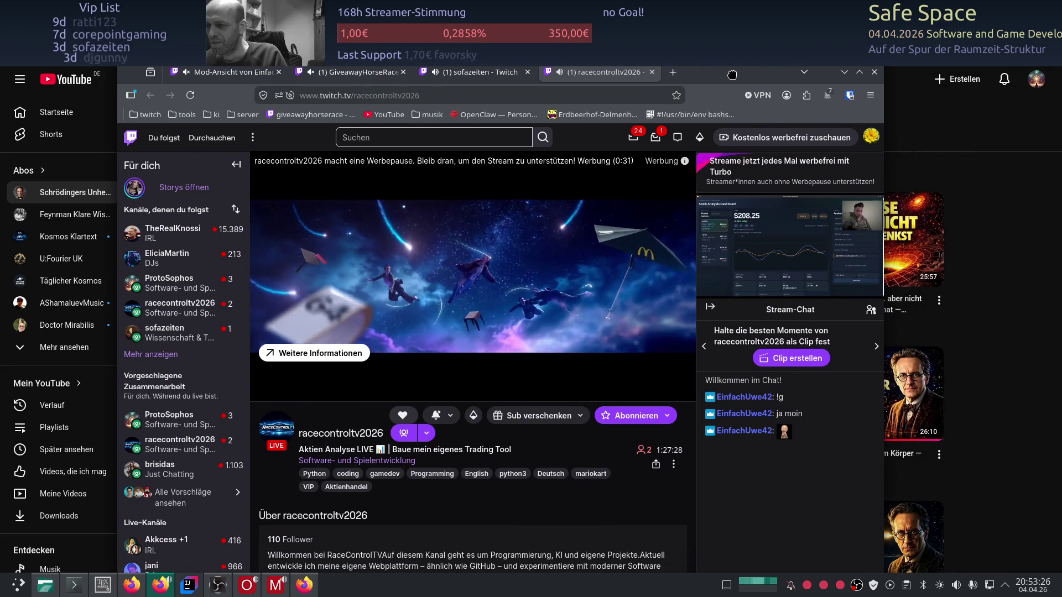
pyautogui.moveTo(731, 74); pyautogui.dragTo(1061, 74)
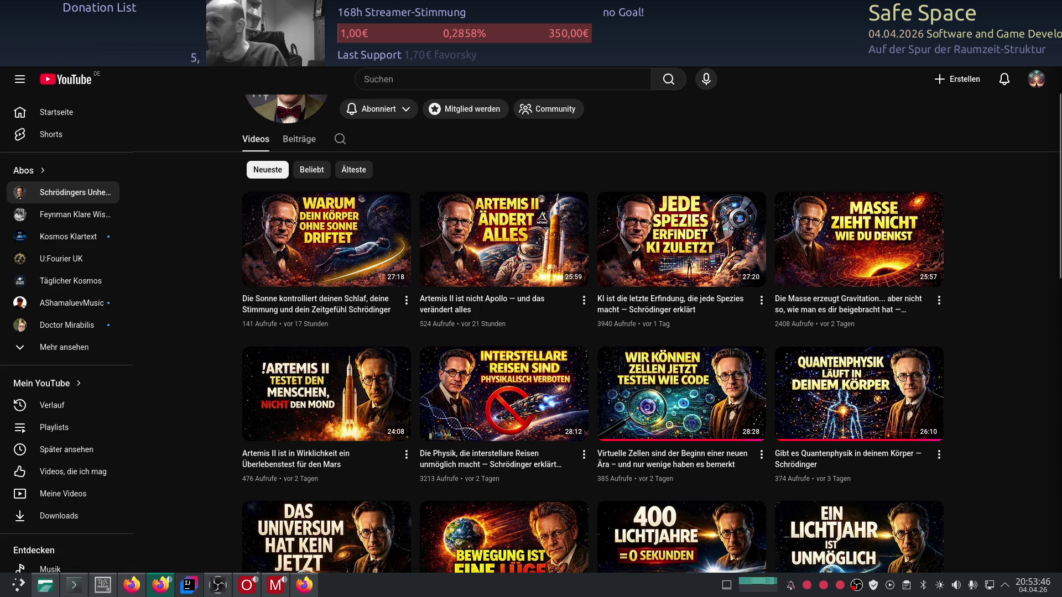
pyautogui.hotkey('alt', 'Tab')
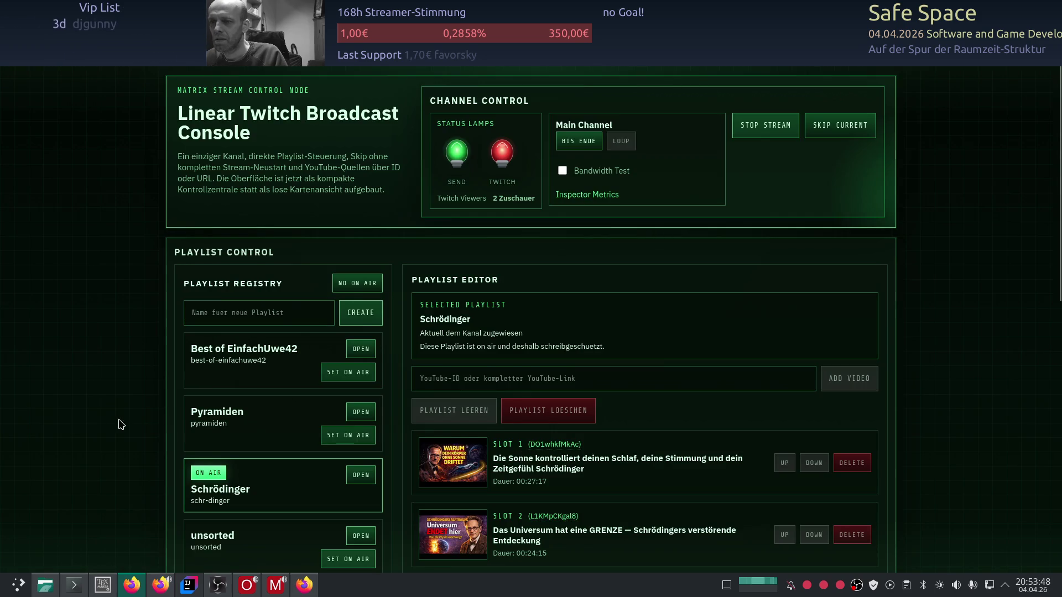
pyautogui.scroll(-3, 348, 404)
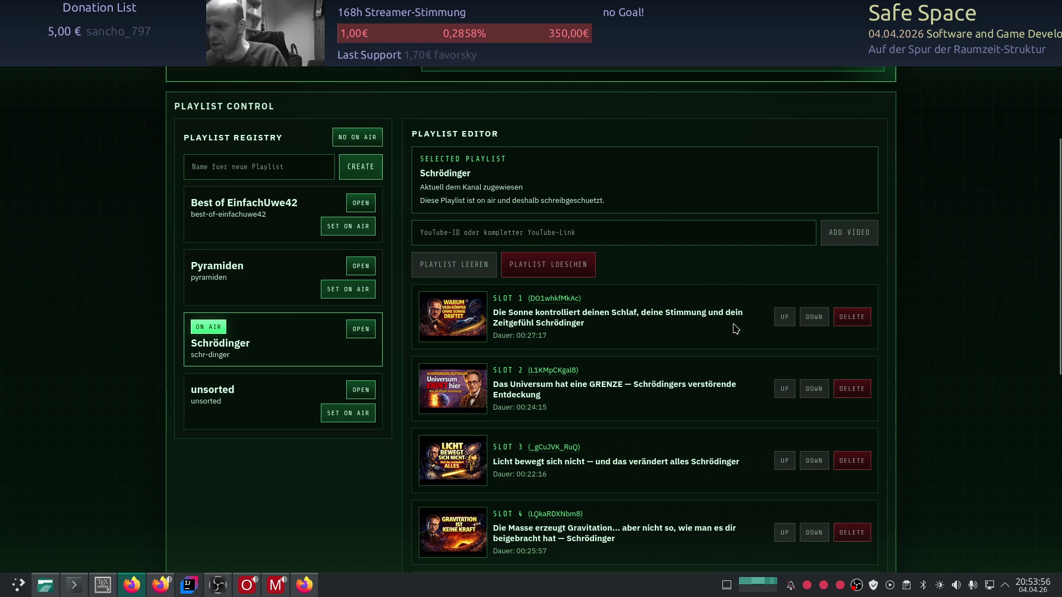
pyautogui.scroll(-5, 353, 468)
pyautogui.scroll(4, 349, 454)
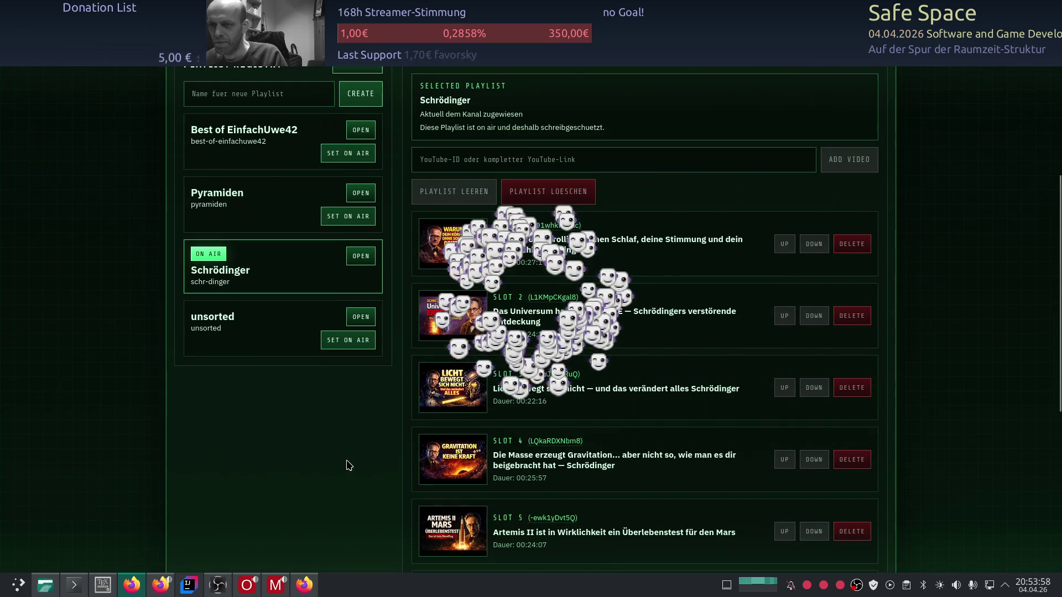
pyautogui.scroll(1, 297, 432)
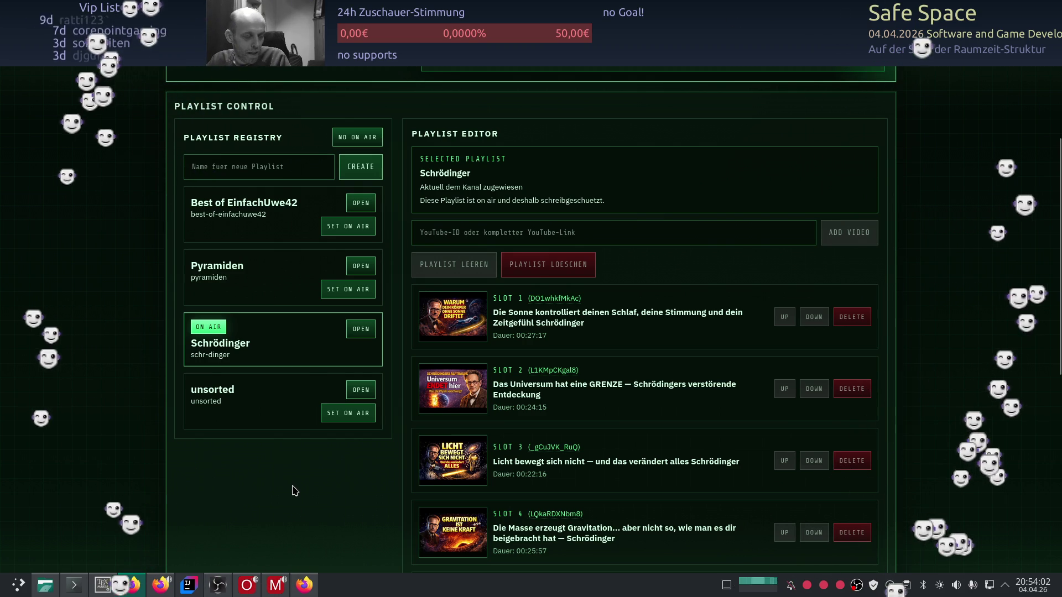
pyautogui.scroll(1, 261, 406)
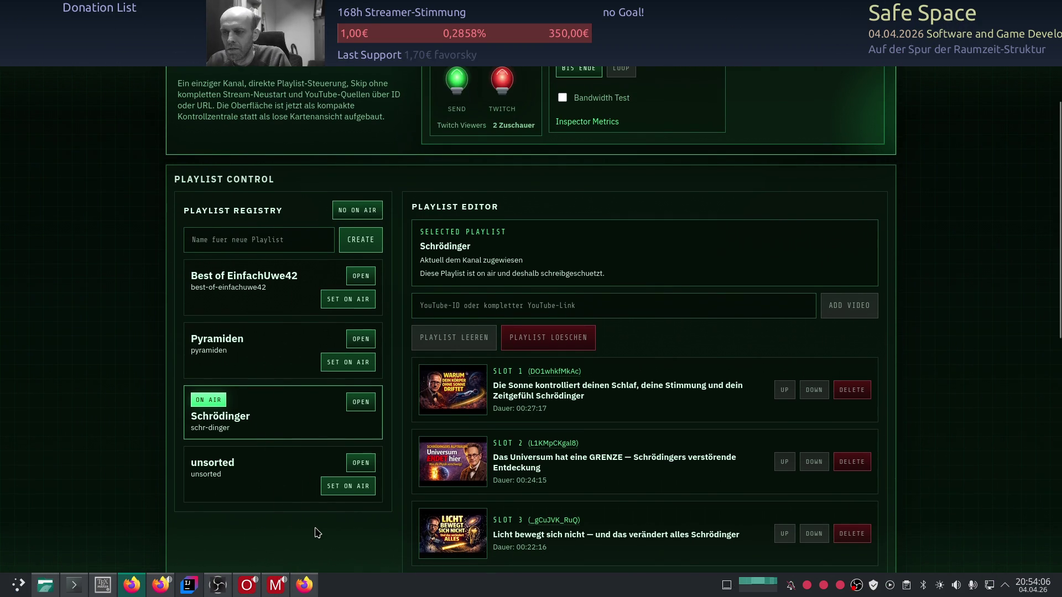
pyautogui.scroll(-1, 317, 533)
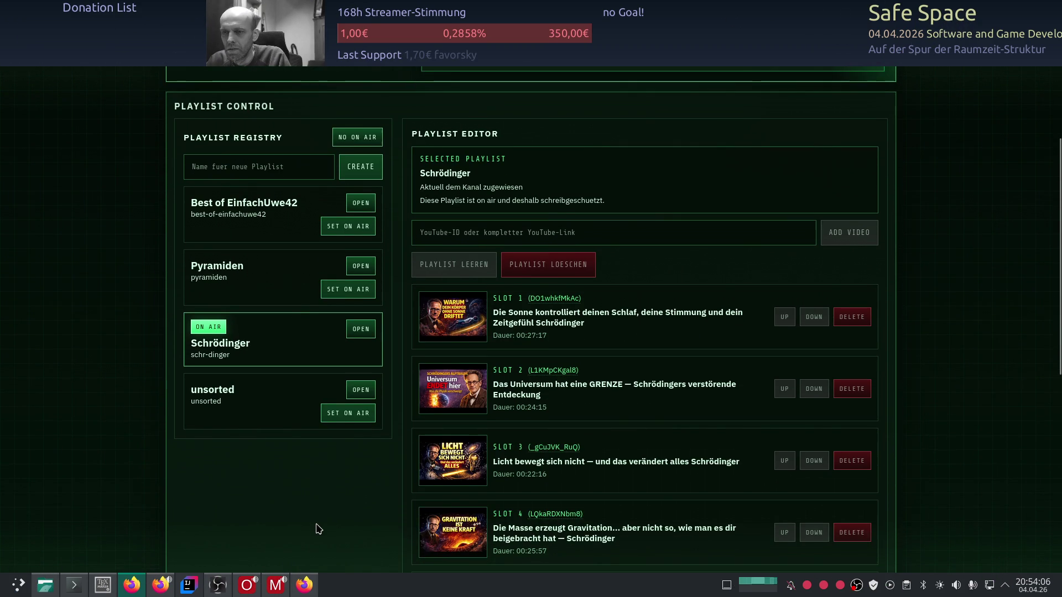
# Put the Pyramiden playlist on air in the Playlist Registry, replacing Schrödinger.
pyautogui.click(338, 289)
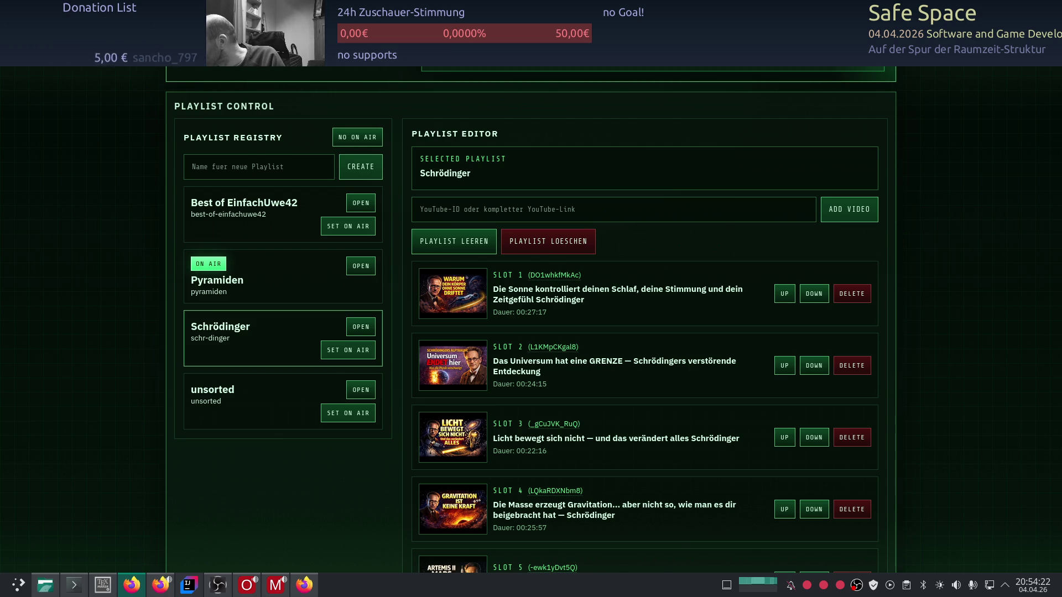
pyautogui.click(75, 586)
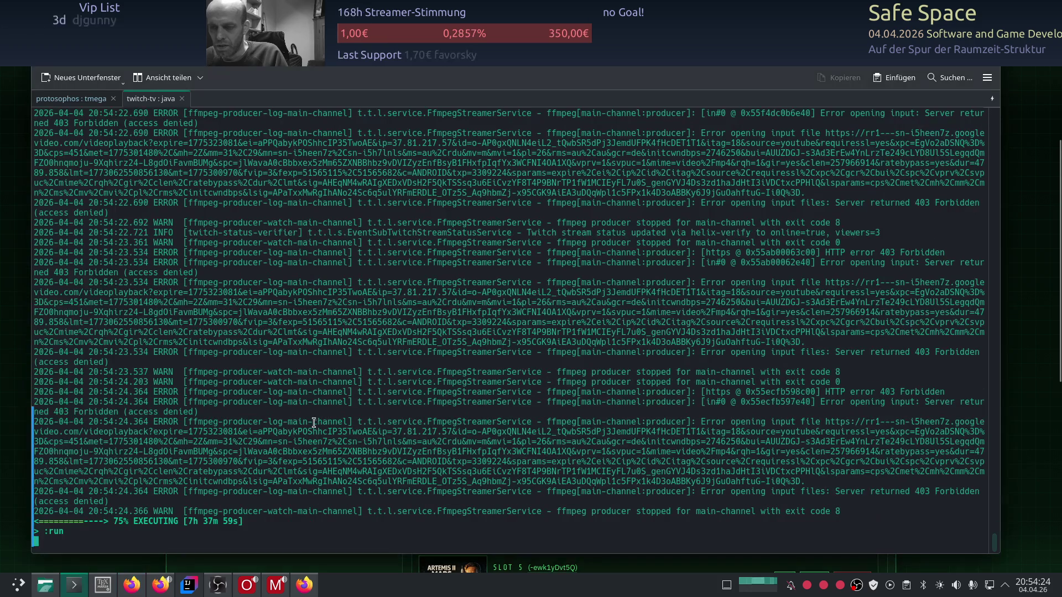
# Review the repeated 403 Forbidden errors in the log and interrupt the twitch-tv gradle run.
pyautogui.hotkey('ctrl', 'c')
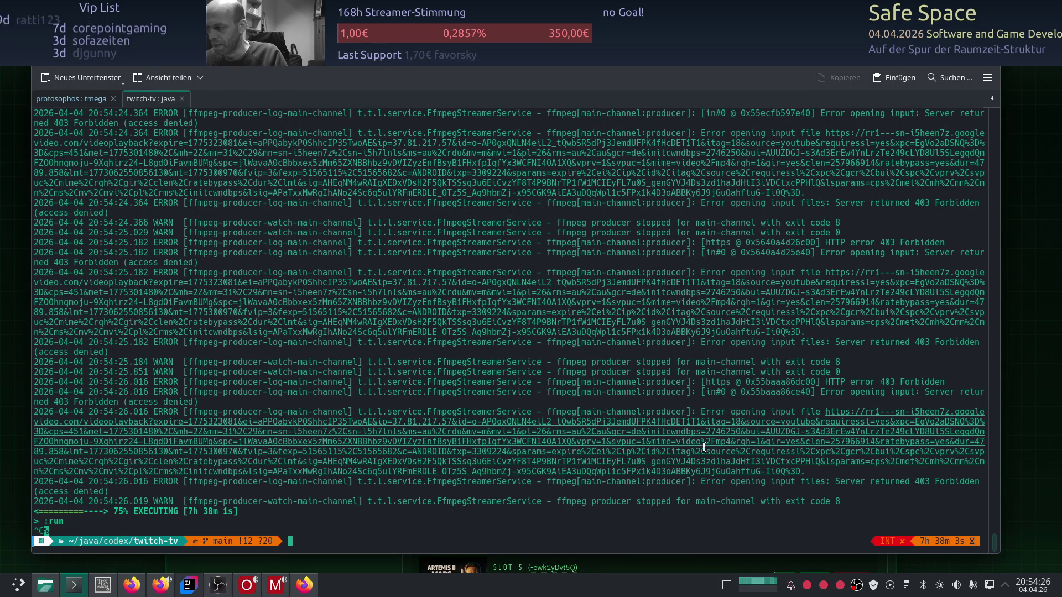
pyautogui.scroll(8, 901, 386)
pyautogui.scroll(3, 914, 321)
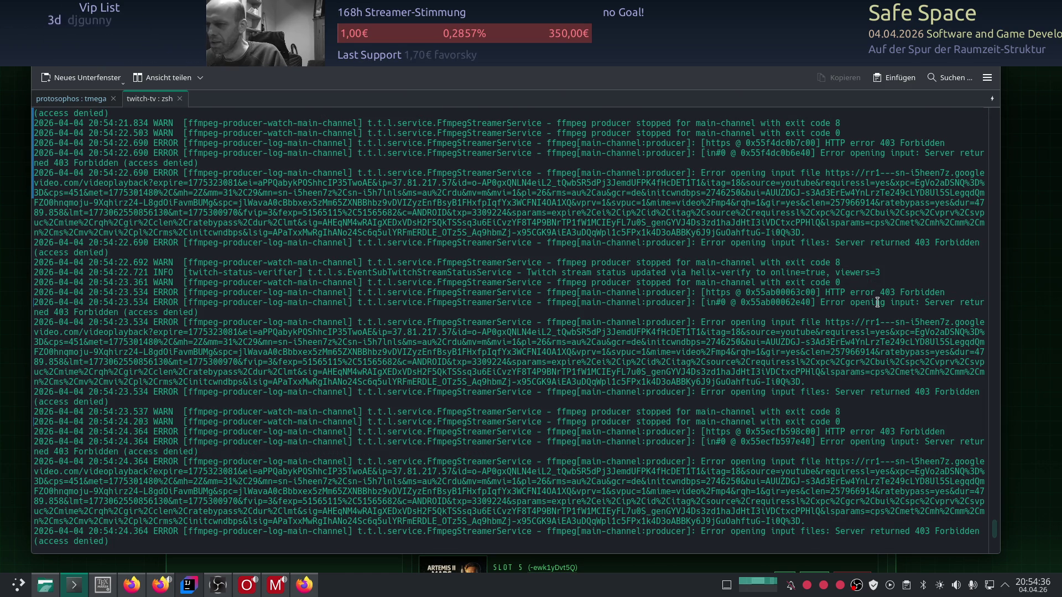
pyautogui.hotkey('ctrl', 'c')
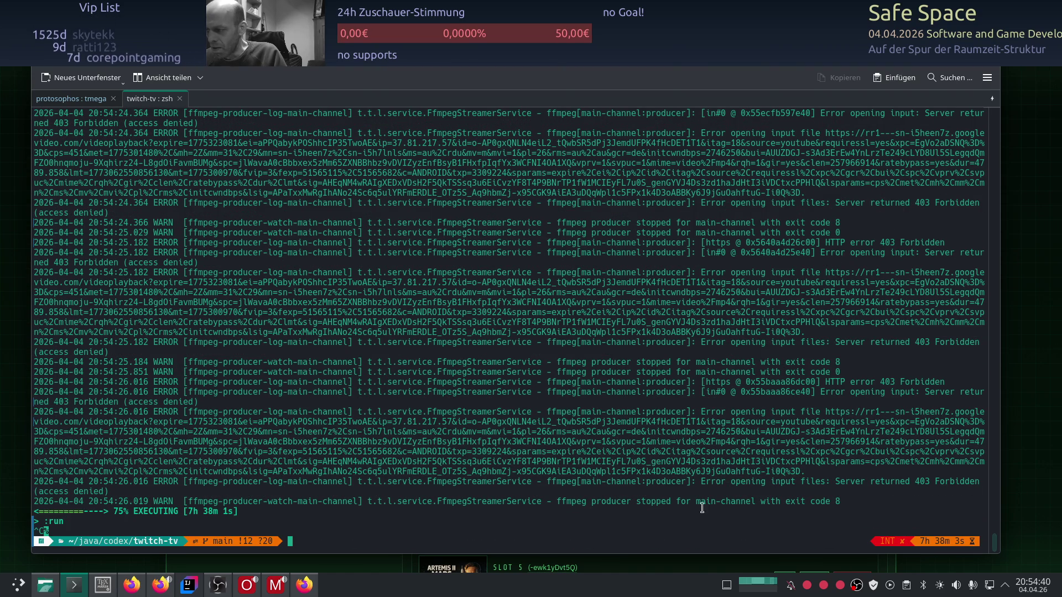
pyautogui.scroll(20, 534, 371)
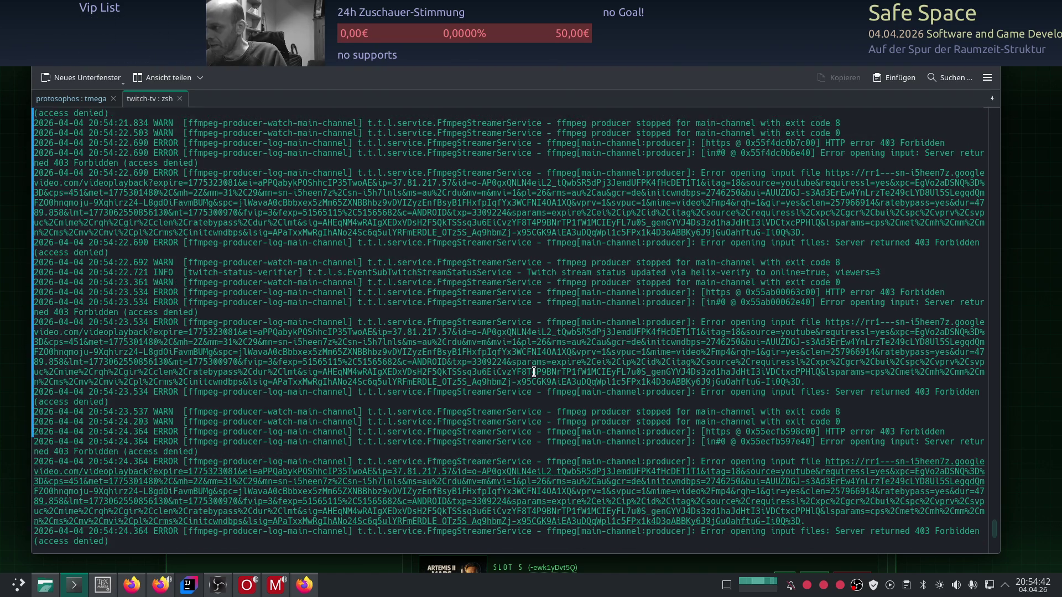
pyautogui.scroll(-19, 534, 371)
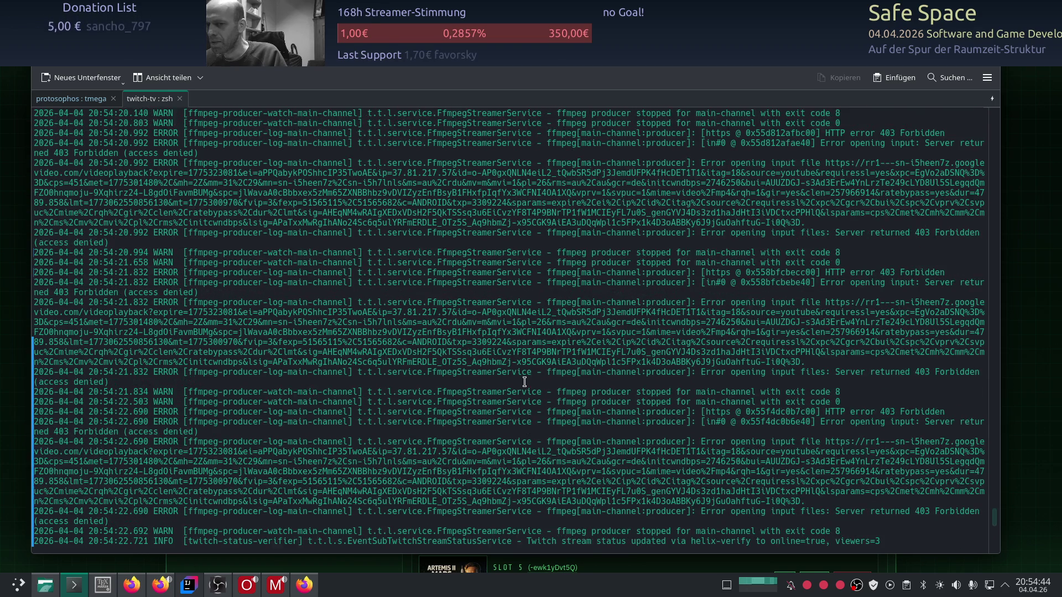
pyautogui.hotkey('ctrl', 'c')
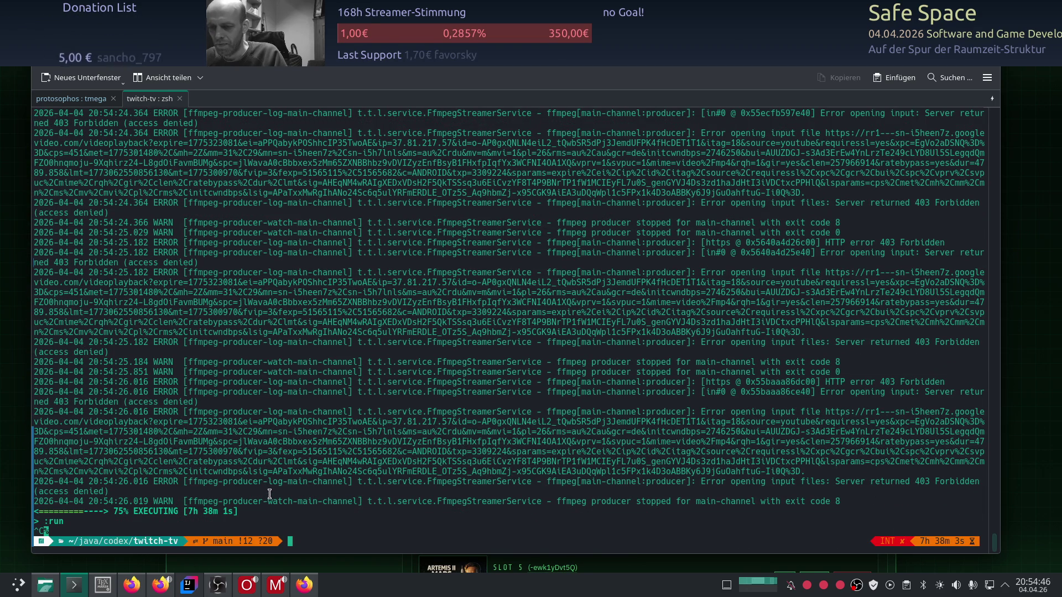
# Draft a Codex message saying 'schon wieder 403' and asking it to check the log.
pyautogui.click(189, 585)
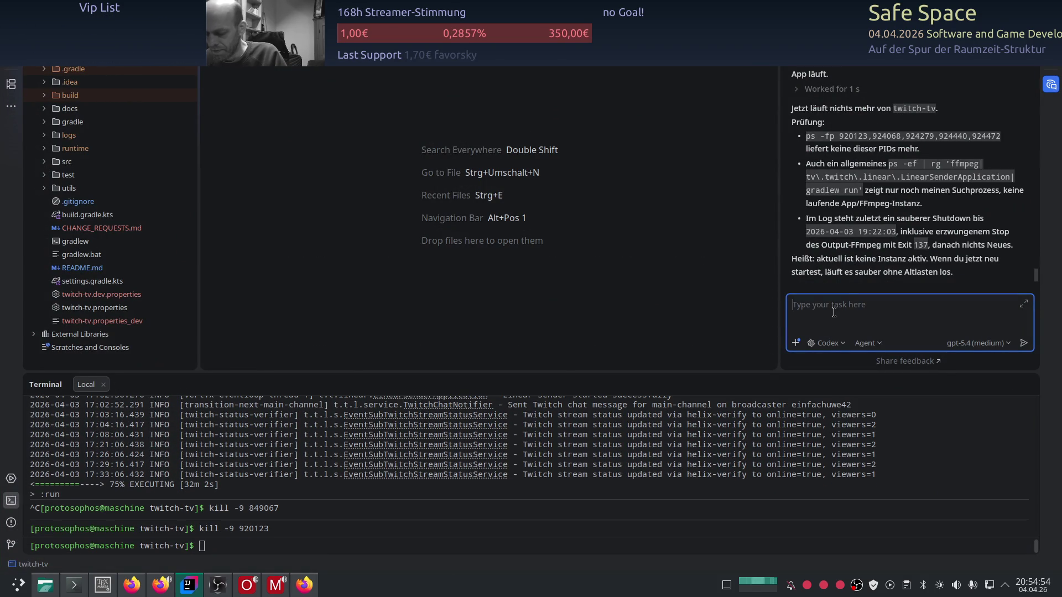
pyautogui.write('sc')
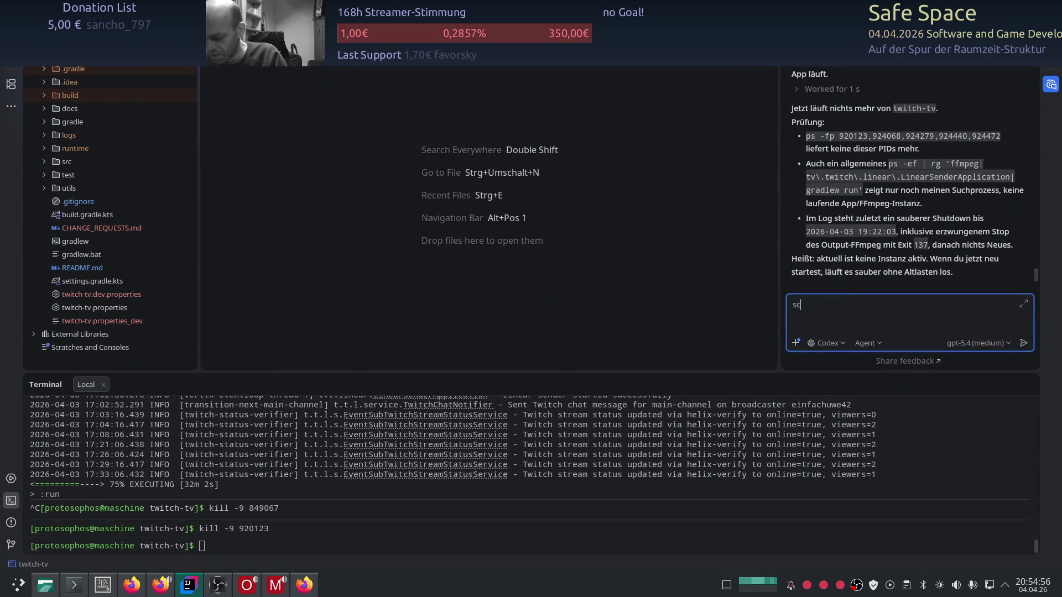
pyautogui.write('hon wieder 403 status')
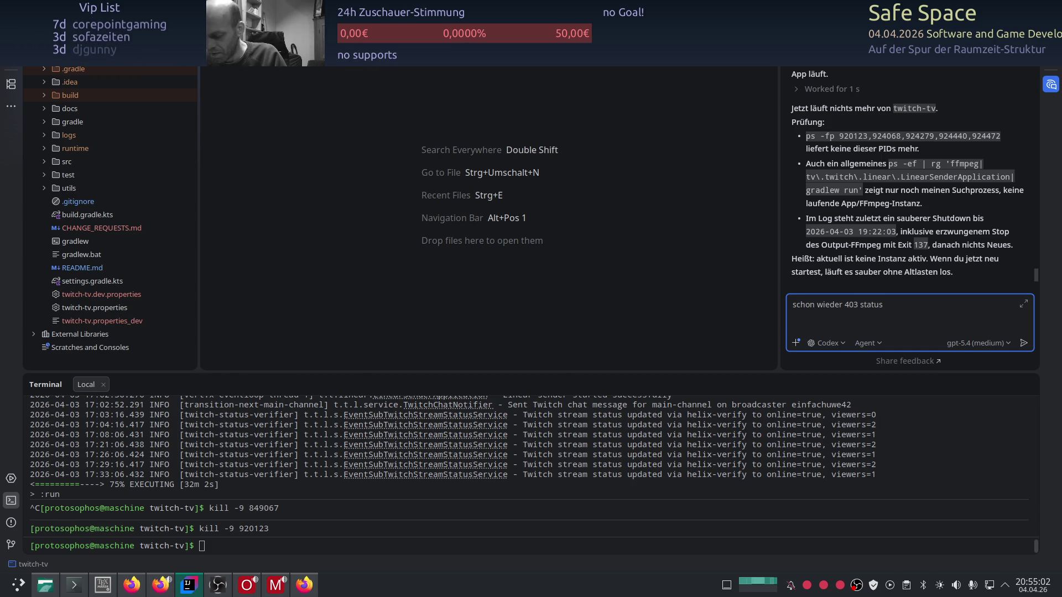
pyautogui.write('cha')
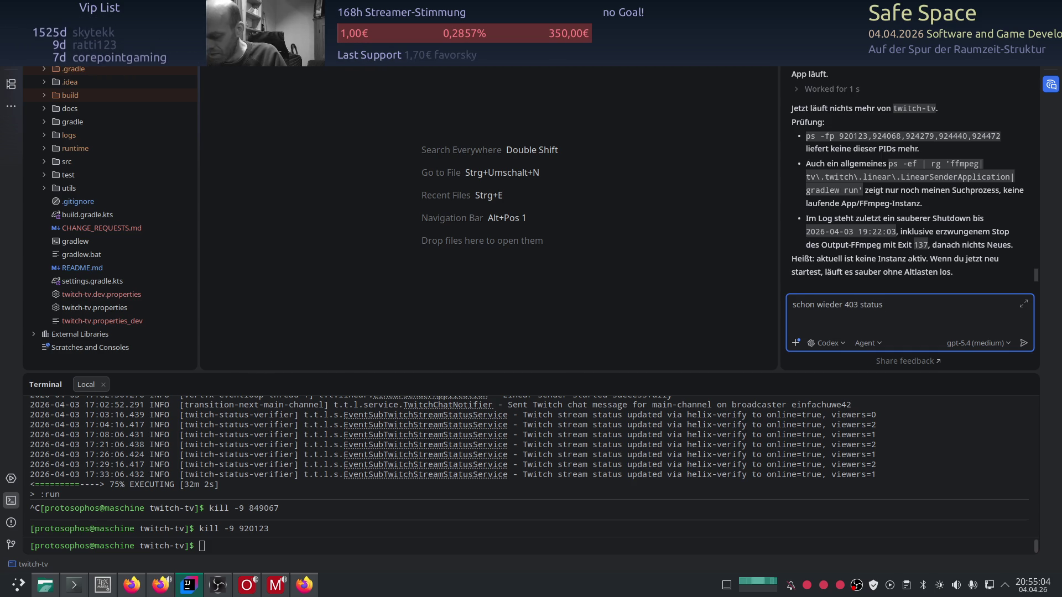
pyautogui.write('u in den log')
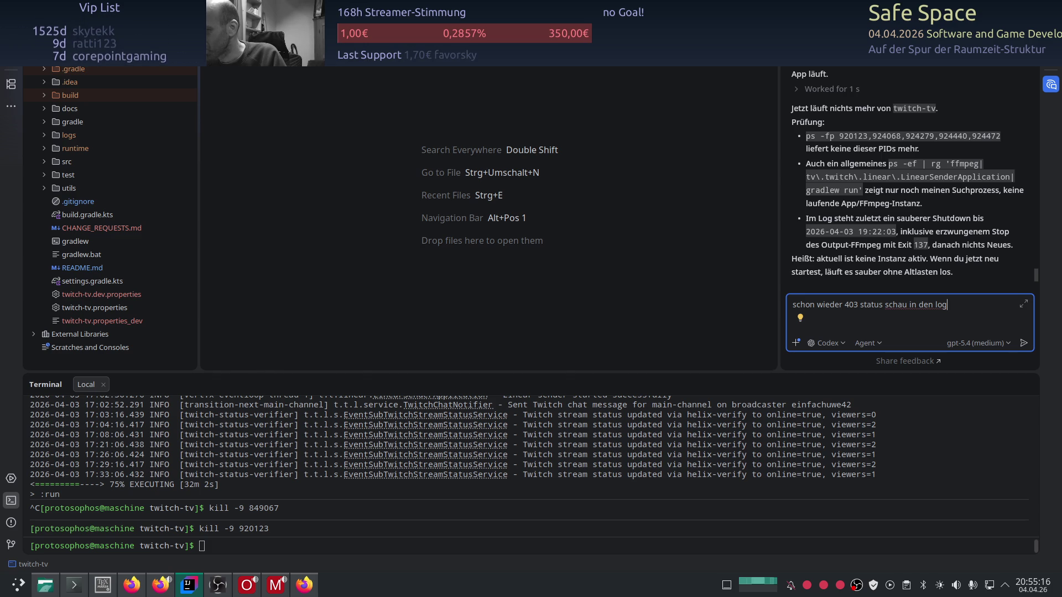
pyautogui.write('s und')
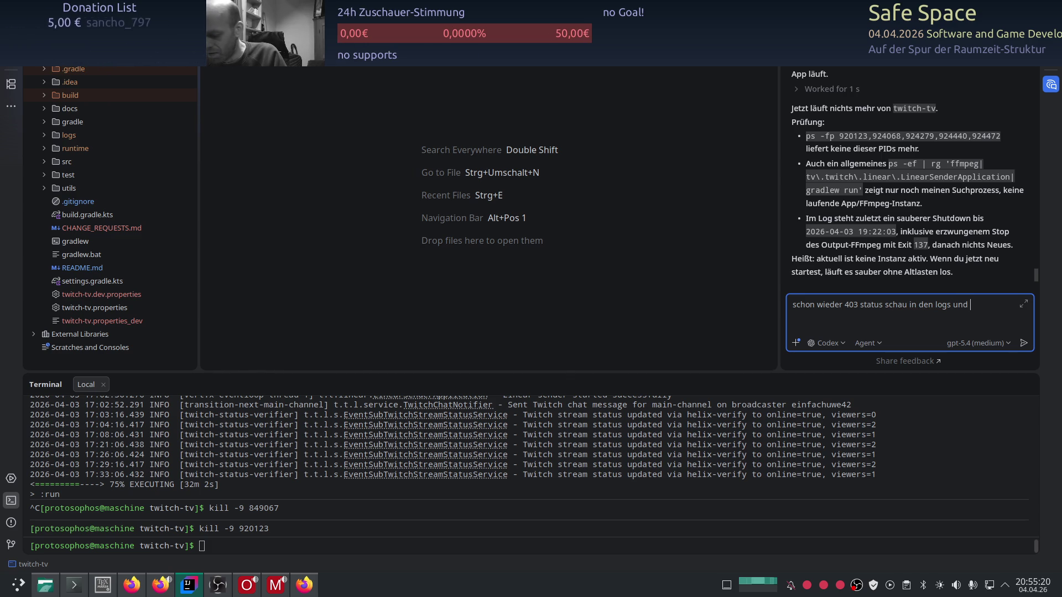
pyautogui.write('e das spamen')
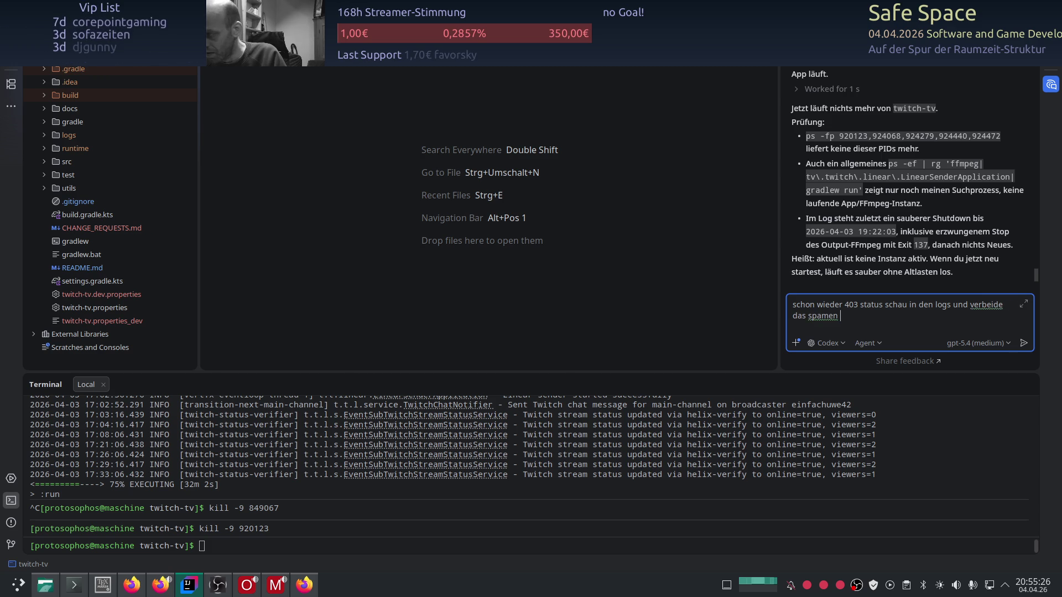
pyautogui.press('BackSpace')
pyautogui.press('BackSpace')
pyautogui.press('BackSpace')
pyautogui.write('log s')
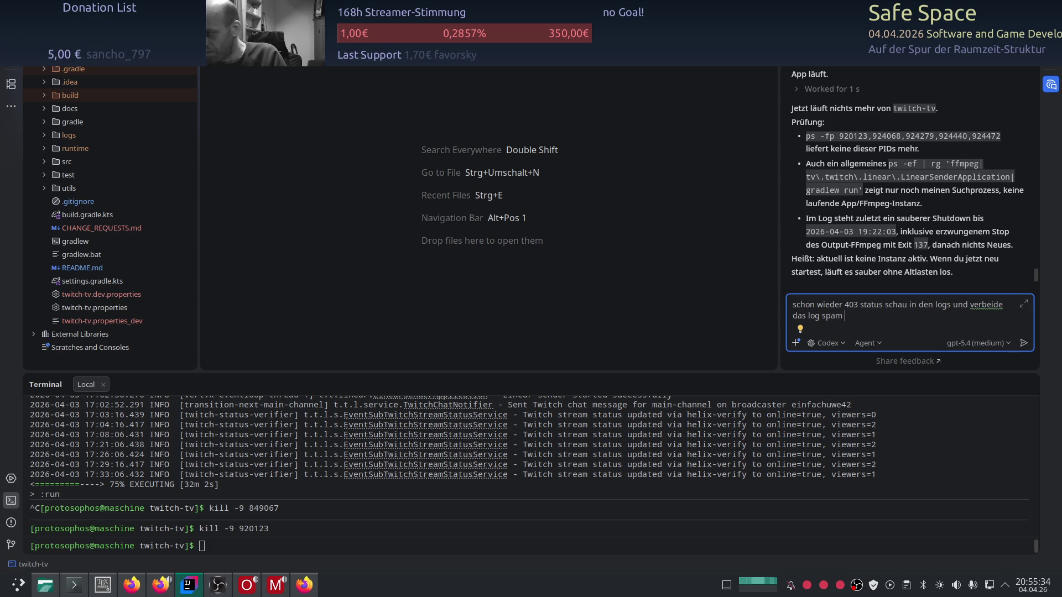
pyautogui.press('BackSpace')
pyautogui.press('BackSpace')
pyautogui.press('BackSpace')
pyautogui.write('m')
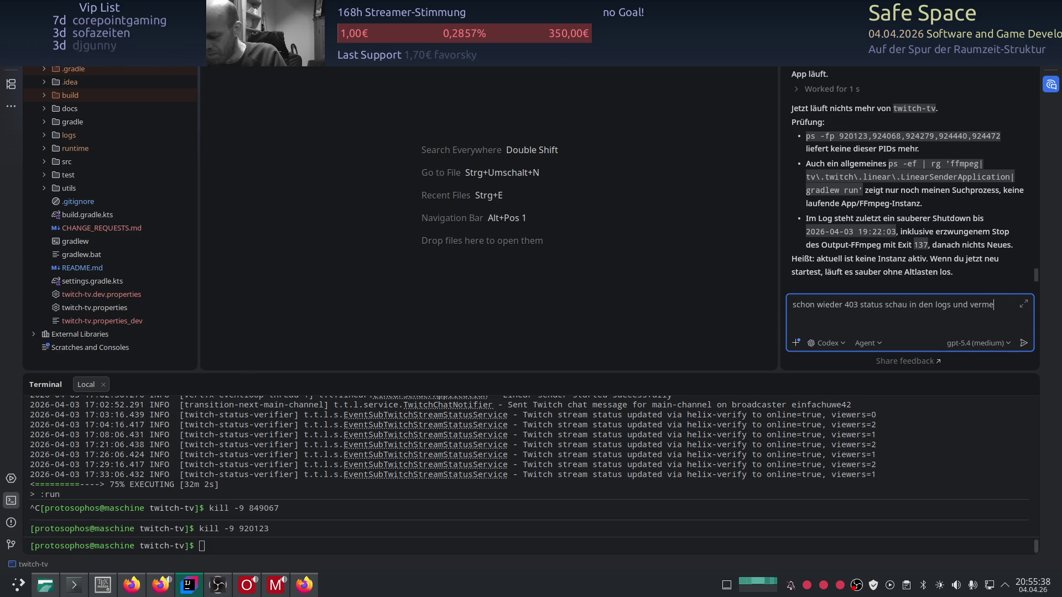
pyautogui.write('das')
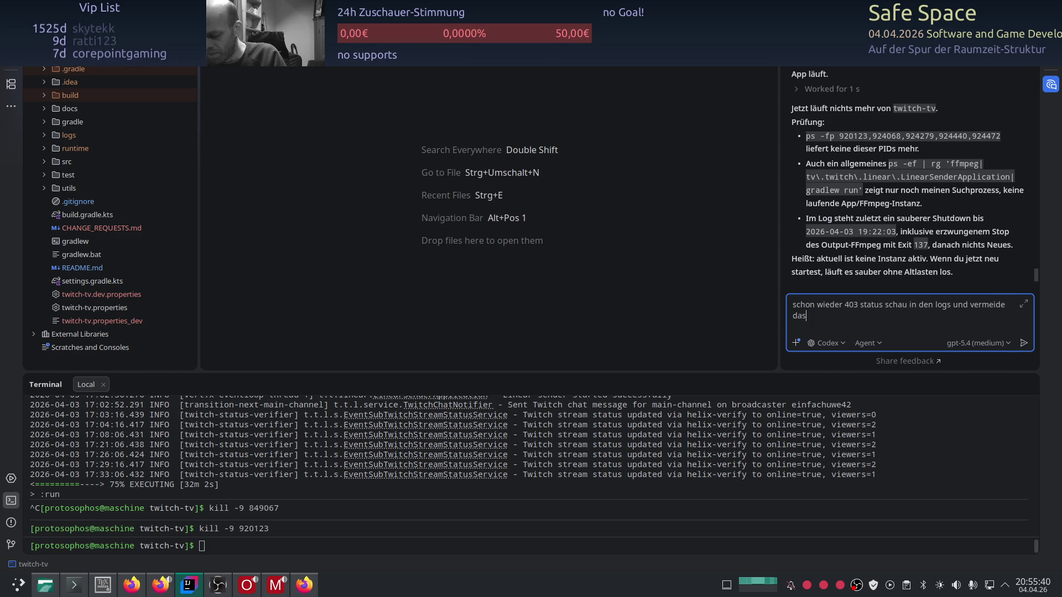
pyautogui.write(' der')
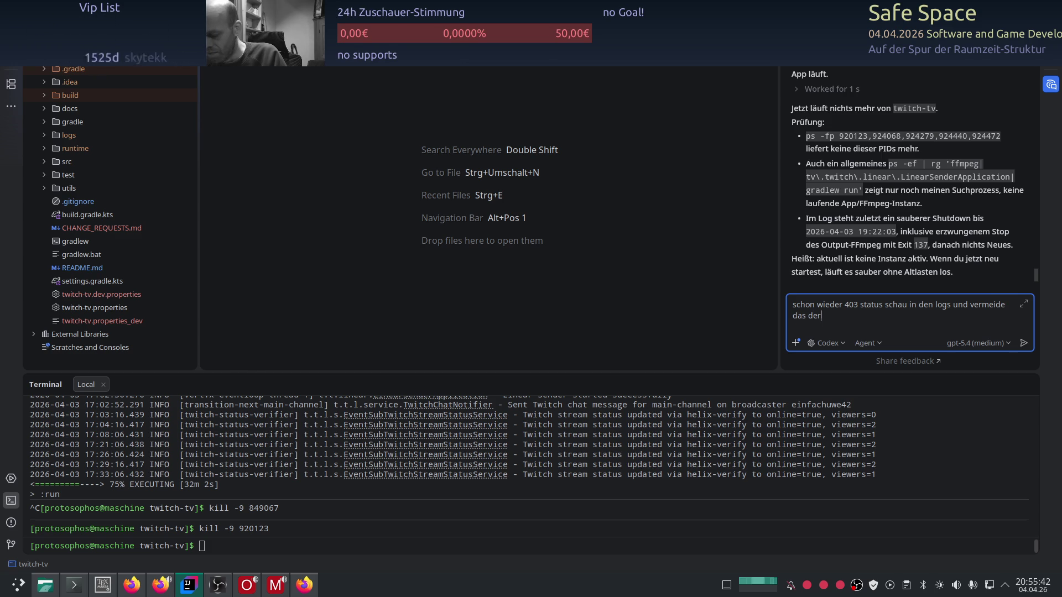
pyautogui.write(' fehler g')
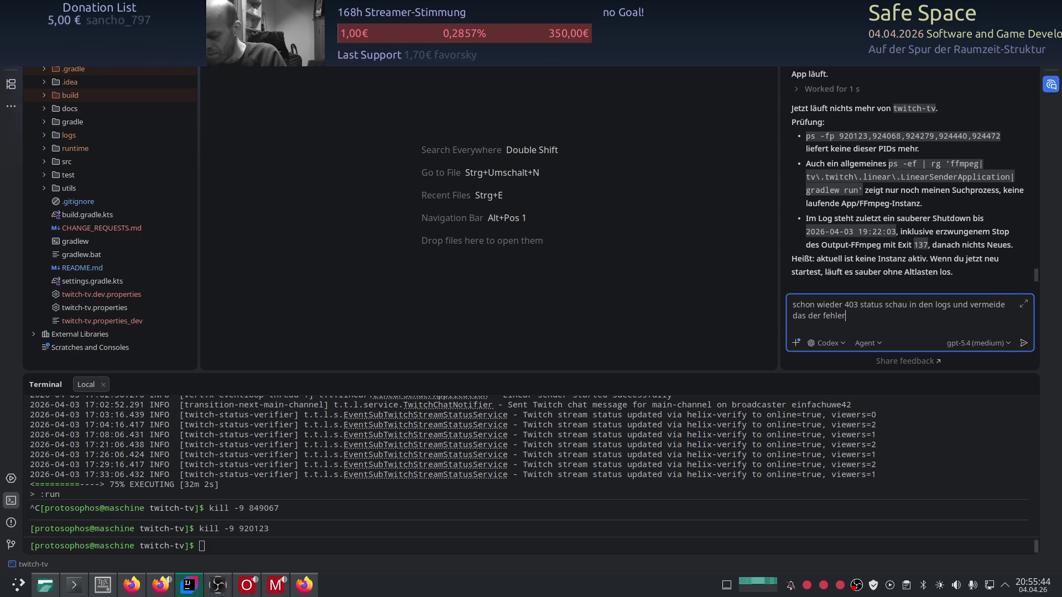
pyautogui.press('BackSpace')
pyautogui.press('BackSpace')
pyautogui.press('BackSpace')
# Send the 403 report to Codex and wait for its expired-URL analysis.
pyautogui.press('Return')
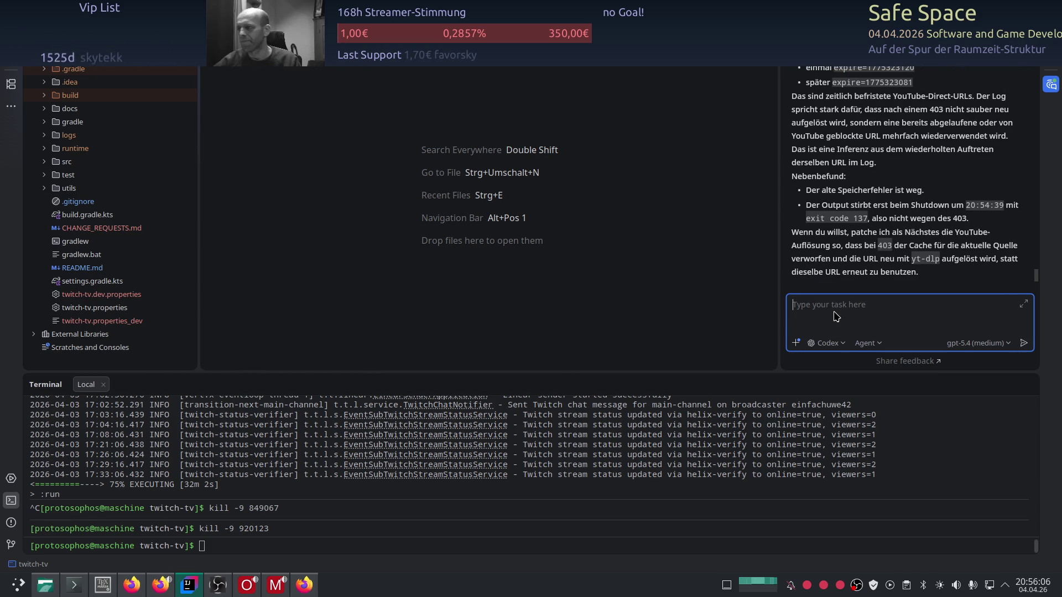
# Widen the Codex chat and read through its full 403 diagnosis and yt-dlp re-resolution offer.
pyautogui.moveTo(781, 270); pyautogui.dragTo(337, 270)
pyautogui.scroll(5, 578, 226)
pyautogui.scroll(-4, 579, 225)
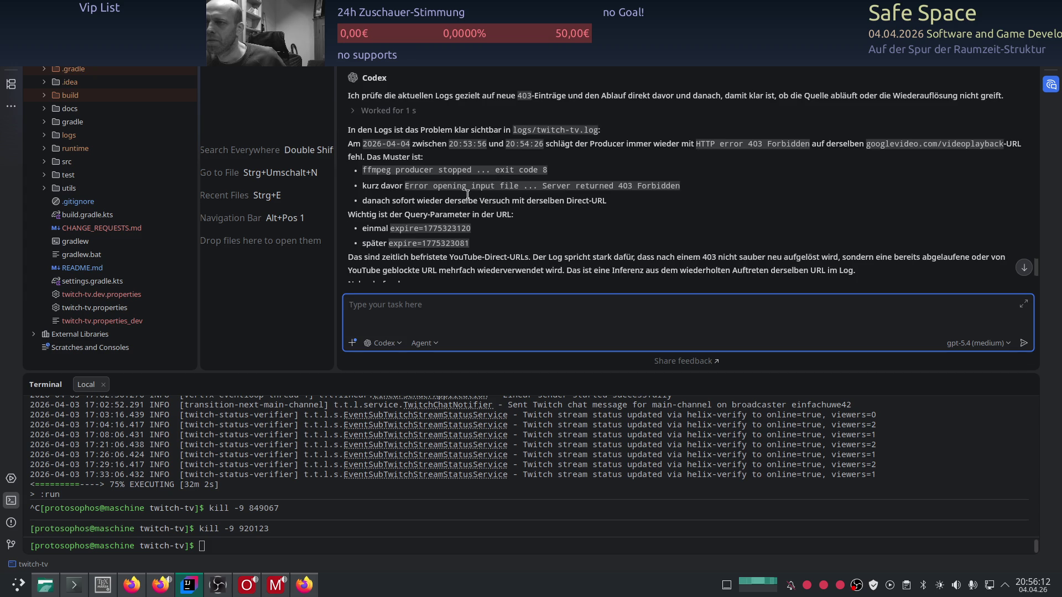
pyautogui.scroll(2, 459, 205)
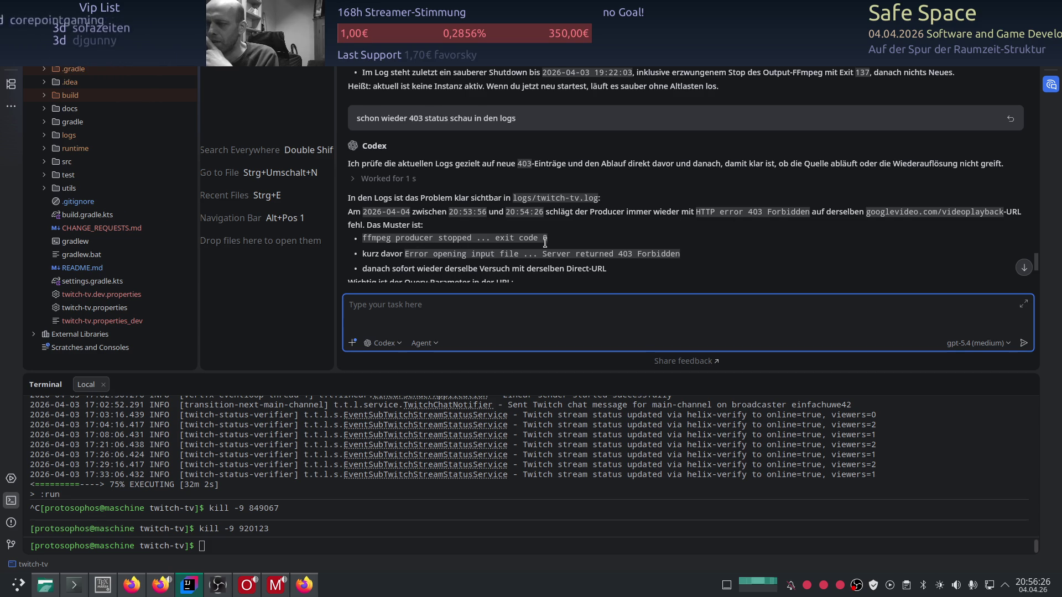
pyautogui.scroll(-1, 400, 264)
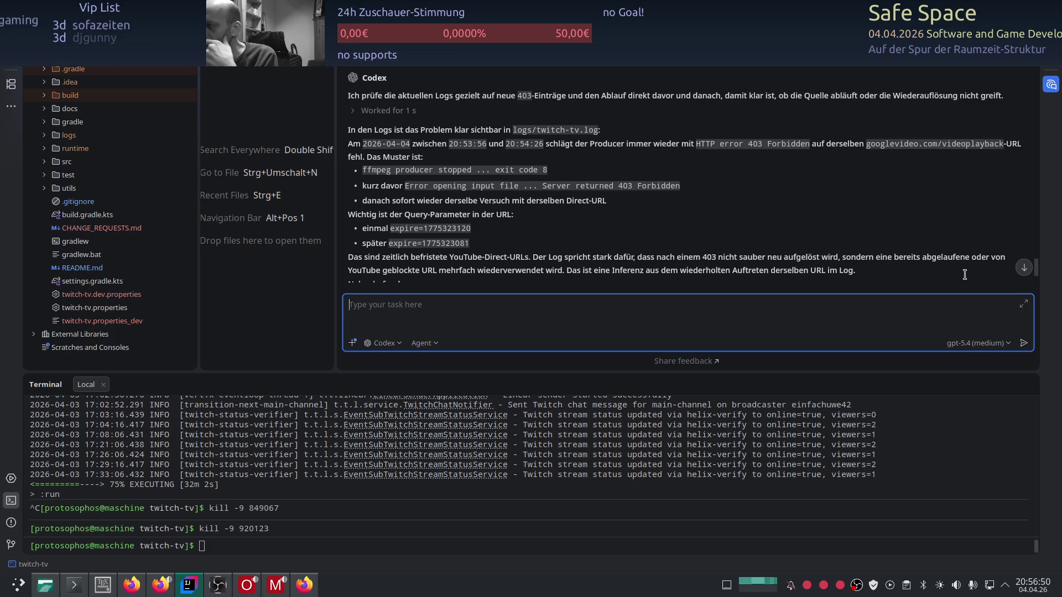
pyautogui.scroll(-3, 640, 256)
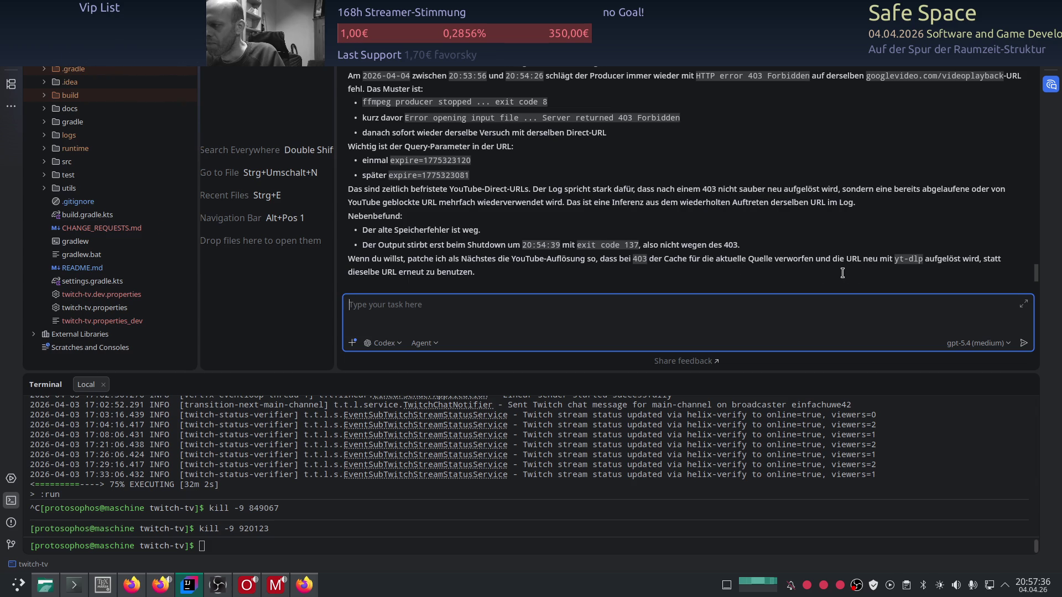
# Reply 'mach das' to Codex to approve the yt-dlp URL re-resolution patch.
pyautogui.write('machd as')
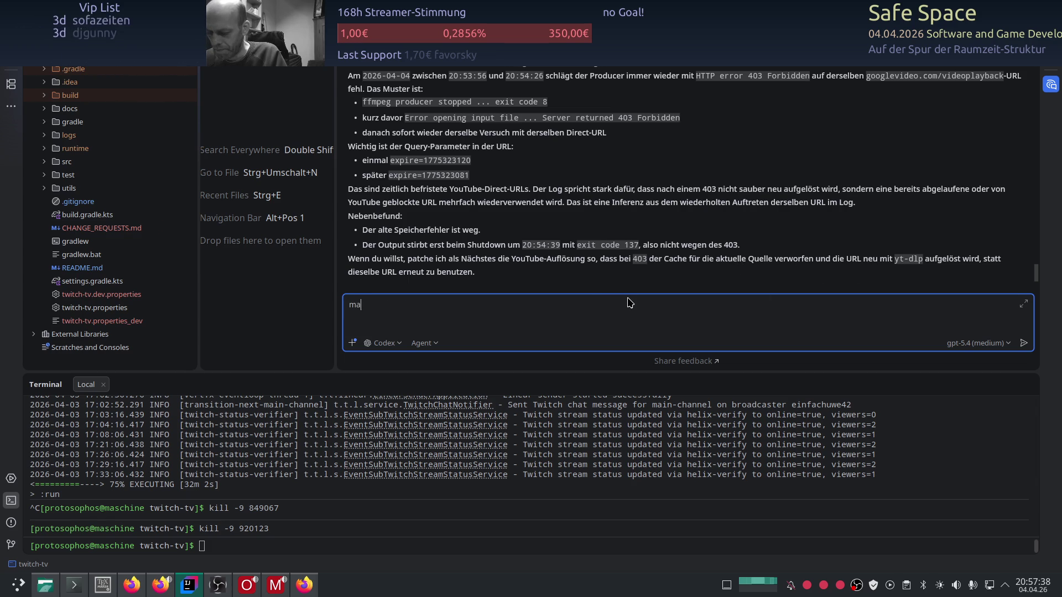
pyautogui.press('BackSpace')
pyautogui.press('BackSpace')
pyautogui.press('BackSpace')
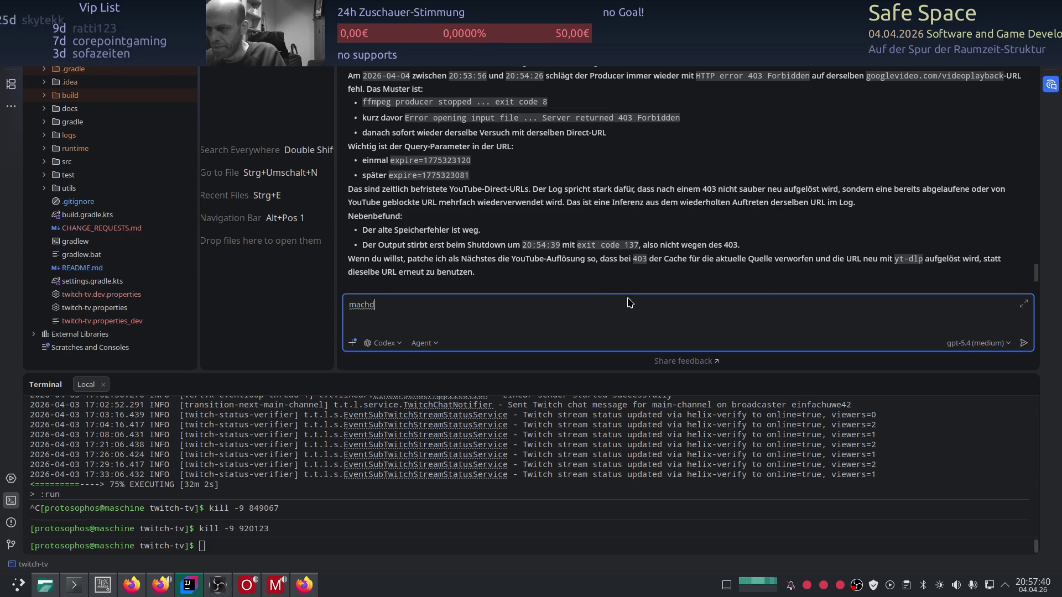
pyautogui.write('das')
pyautogui.press('Return')
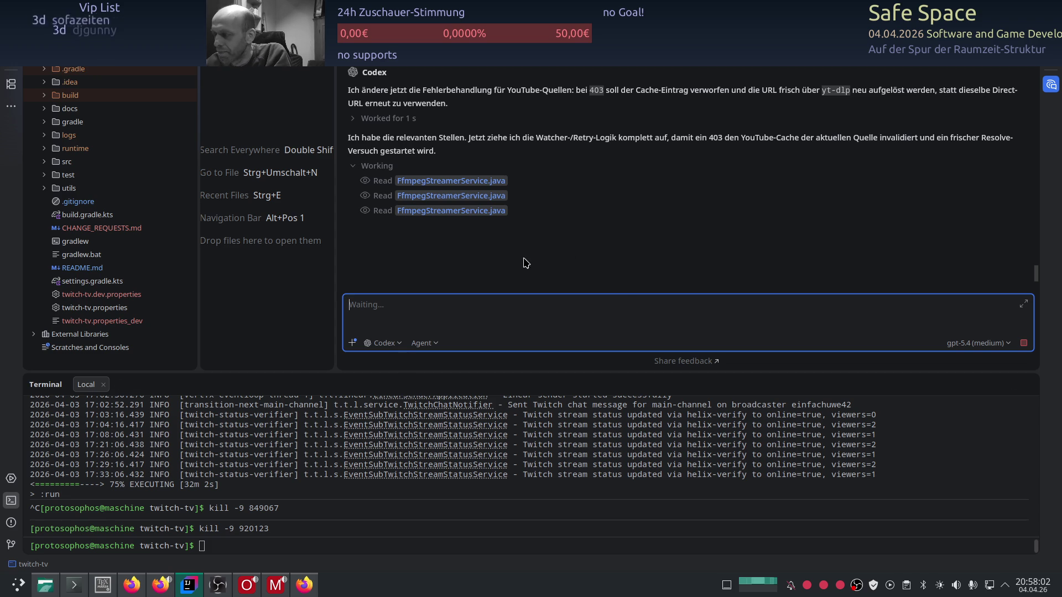
# Widen the Codex chat panel and shorten the terminal, briefly checking the chat options menu.
pyautogui.moveTo(337, 260)
pyautogui.mouseDown()
pyautogui.moveTo(891, 254)
pyautogui.moveTo(793, 251)
pyautogui.mouseUp()
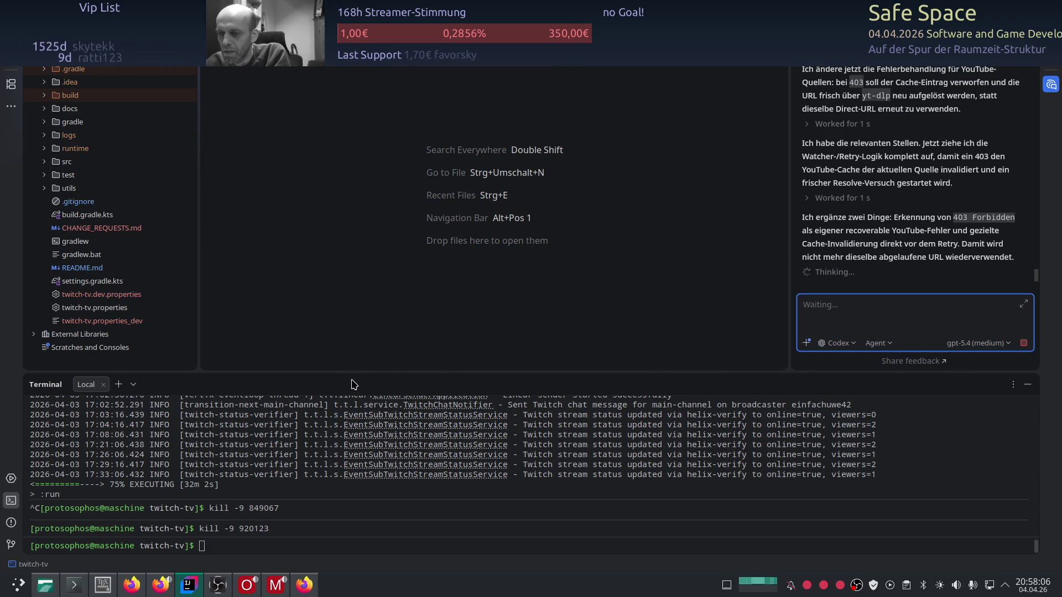
pyautogui.moveTo(354, 378); pyautogui.dragTo(361, 422)
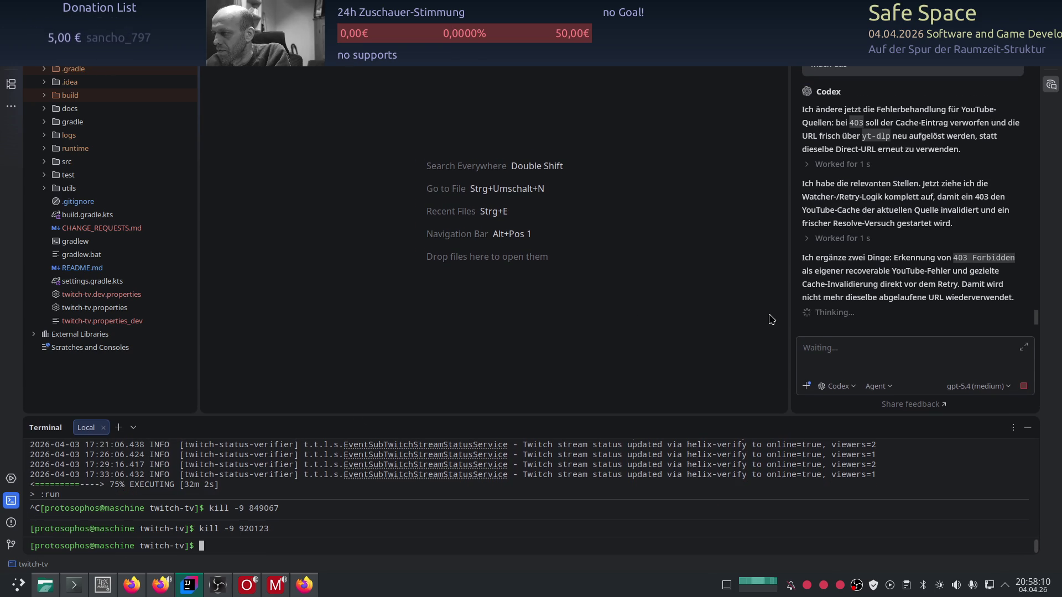
pyautogui.moveTo(786, 319)
pyautogui.mouseDown()
pyautogui.moveTo(653, 319)
pyautogui.moveTo(724, 319)
pyautogui.mouseUp()
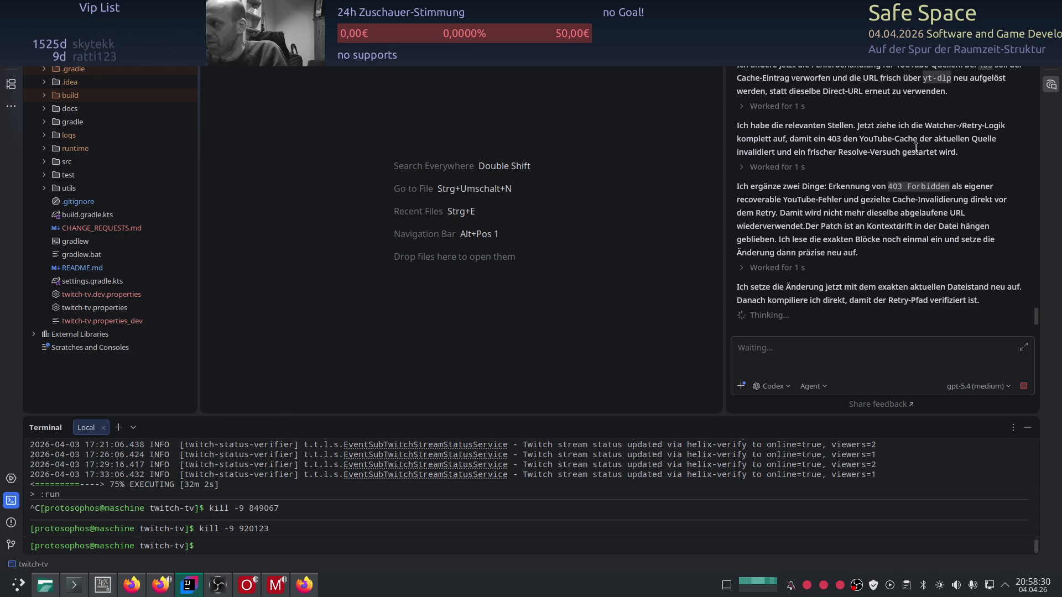
pyautogui.click(1023, 55)
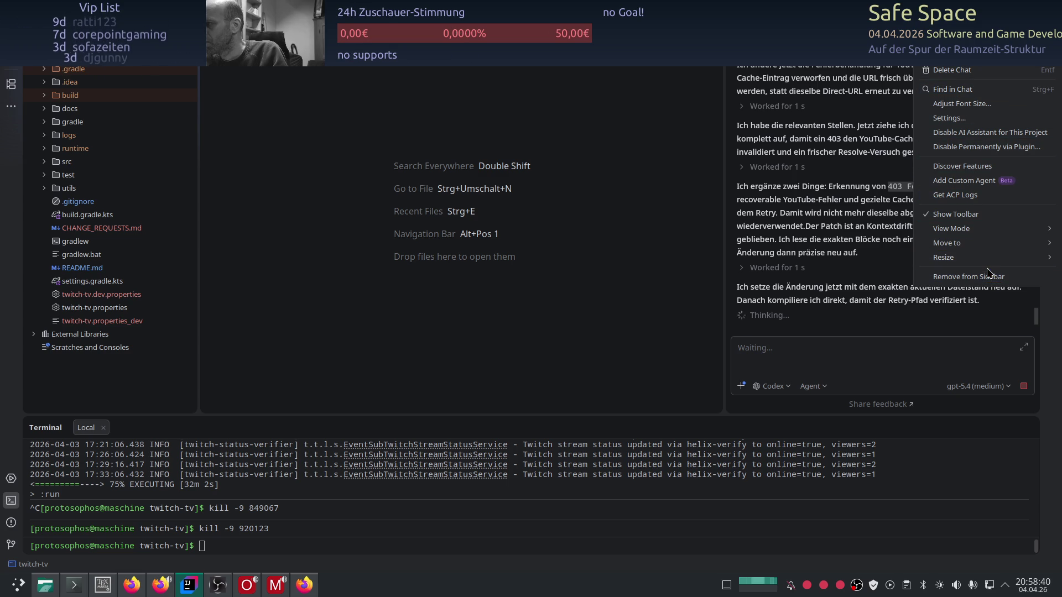
pyautogui.moveTo(987, 264)
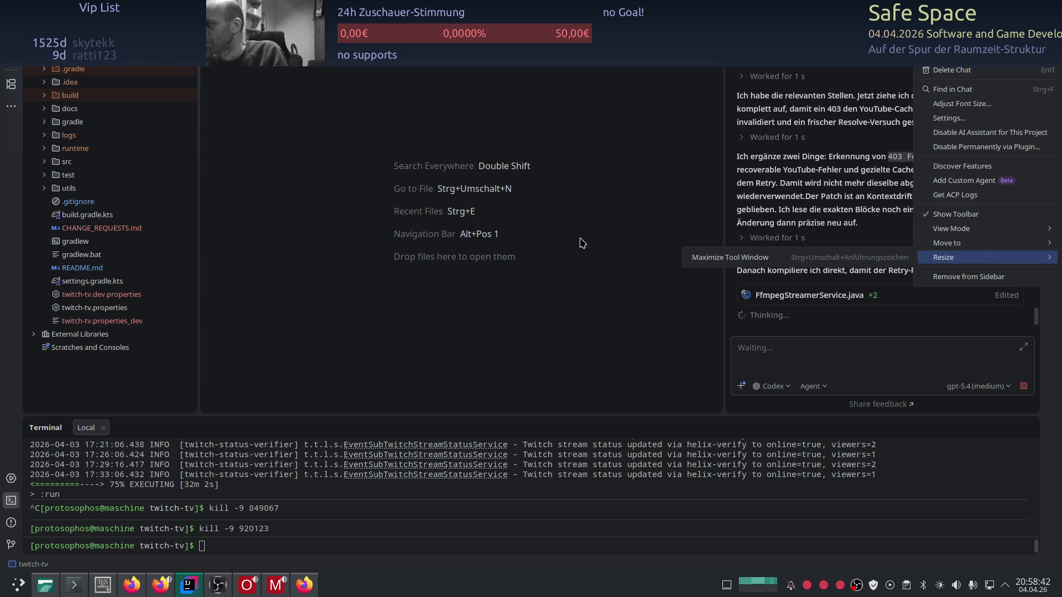
pyautogui.click(631, 238)
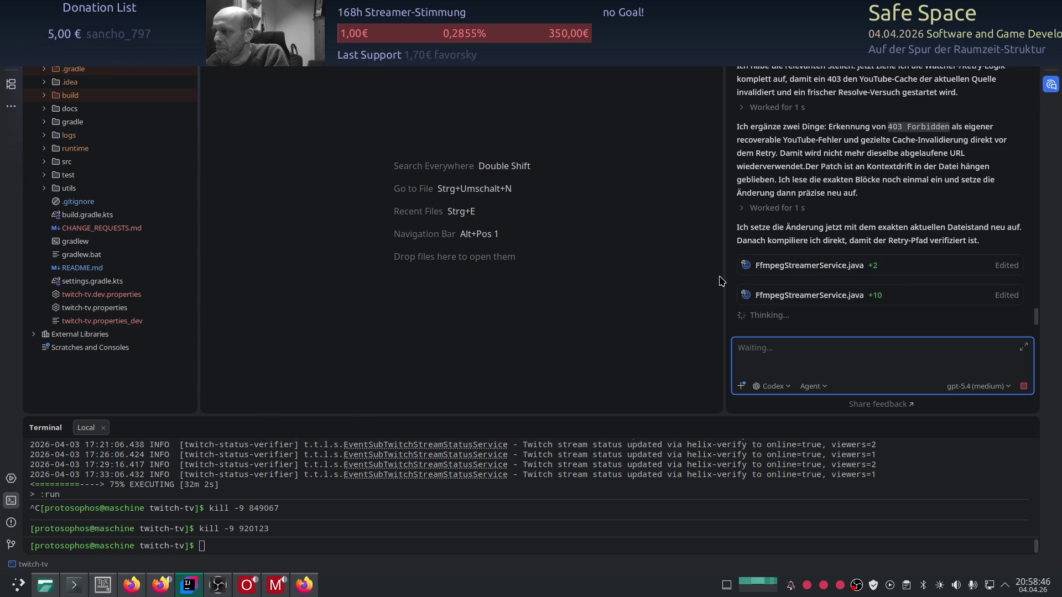
pyautogui.moveTo(719, 277)
pyautogui.mouseDown()
pyautogui.moveTo(470, 276)
pyautogui.moveTo(764, 271)
pyautogui.mouseUp()
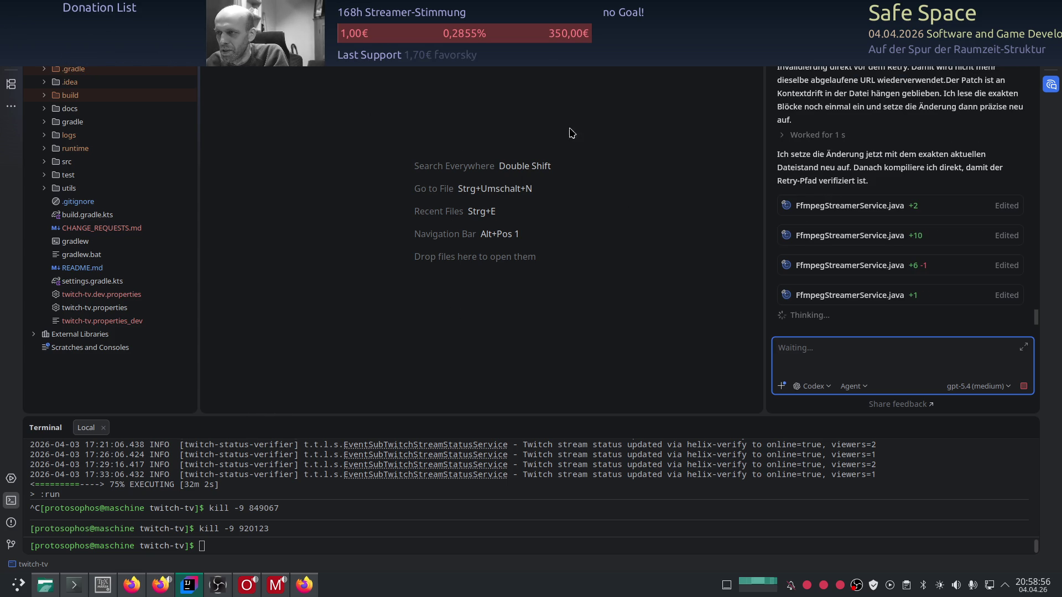
pyautogui.moveTo(765, 265)
pyautogui.mouseDown()
pyautogui.moveTo(706, 213)
pyautogui.moveTo(635, 283)
pyautogui.moveTo(544, 279)
pyautogui.moveTo(573, 277)
pyautogui.mouseUp()
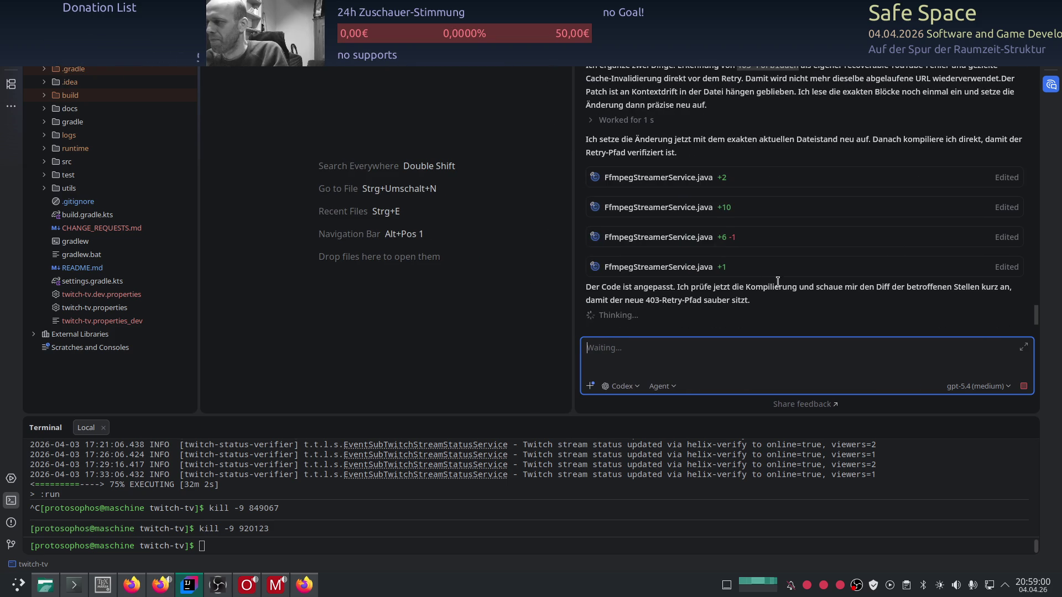
# Scroll the Codex chat to the Done summary: FfmpegStreamerService.java +19 -1, compileJava succeeded.
pyautogui.scroll(5, 793, 275)
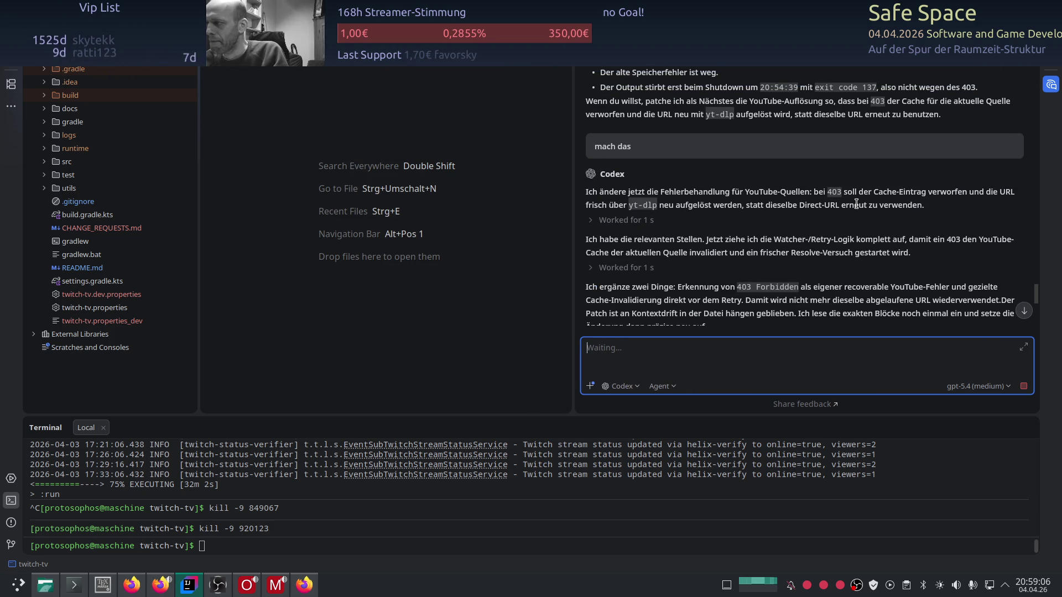
pyautogui.scroll(-1, 664, 220)
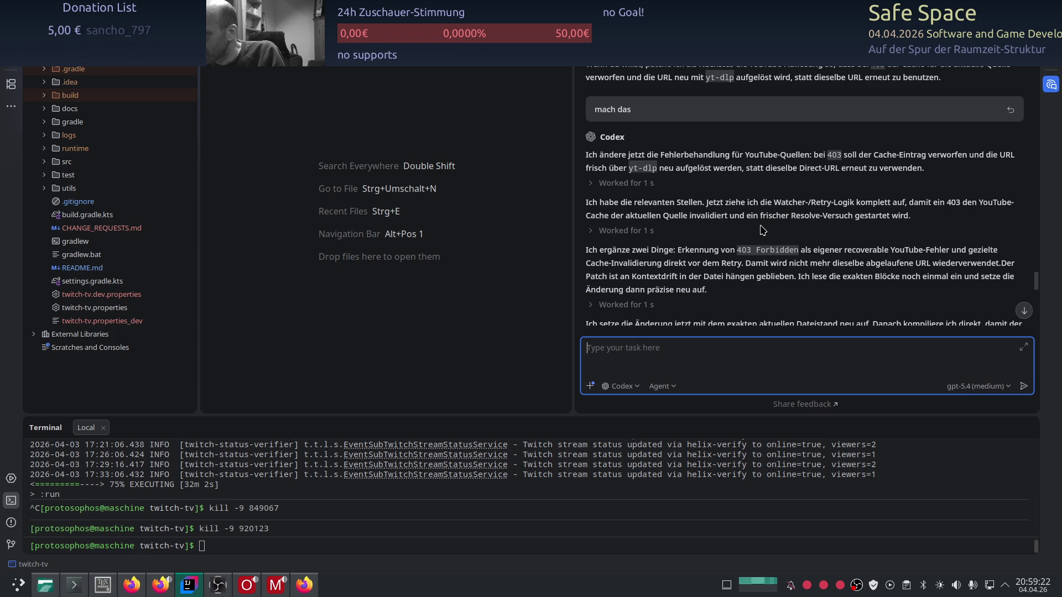
pyautogui.scroll(-1, 762, 230)
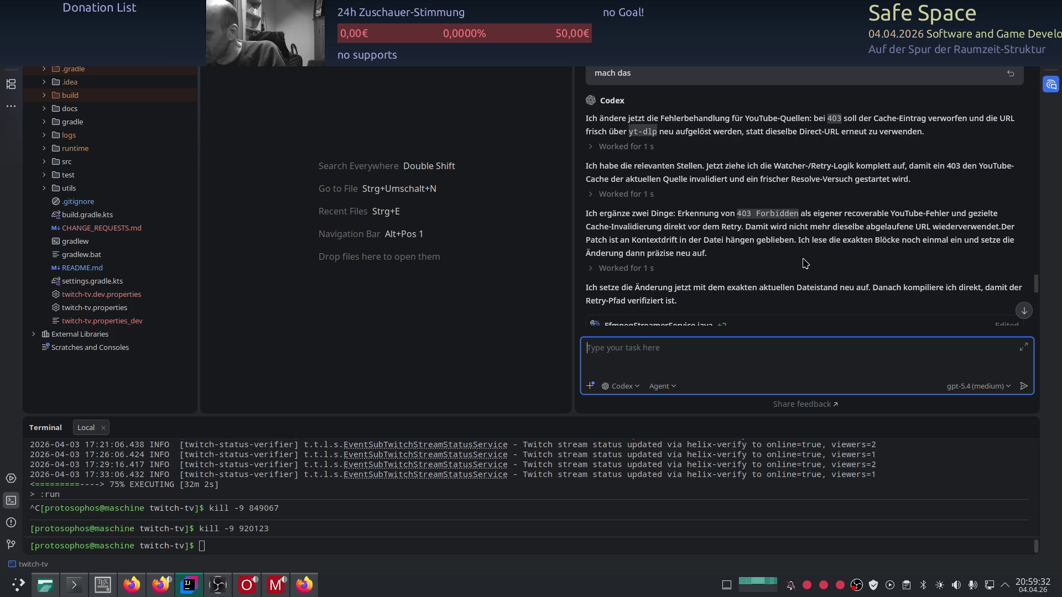
pyautogui.scroll(-1, 805, 266)
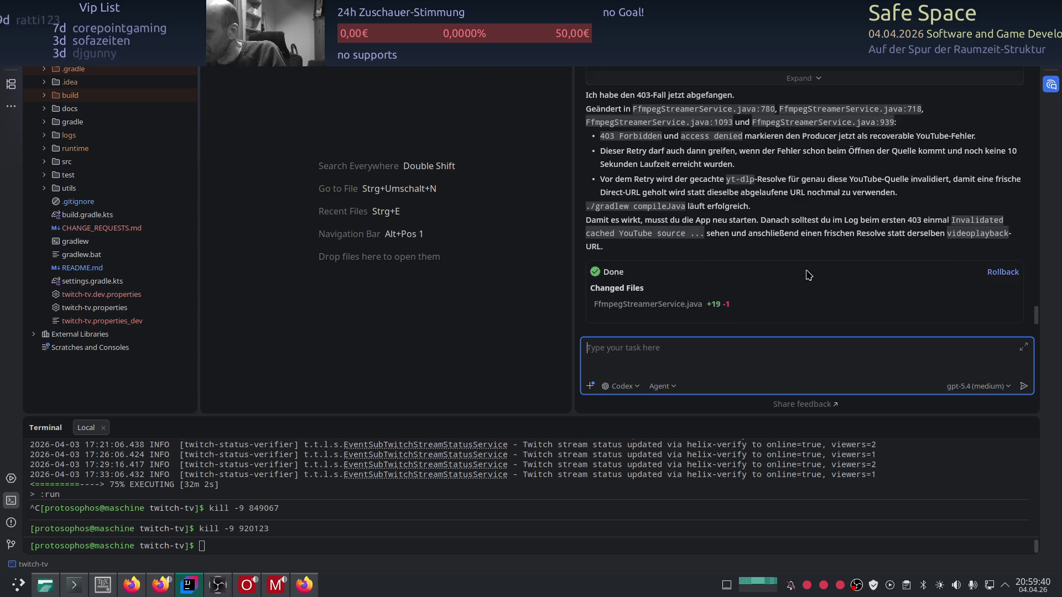
pyautogui.scroll(1, 807, 271)
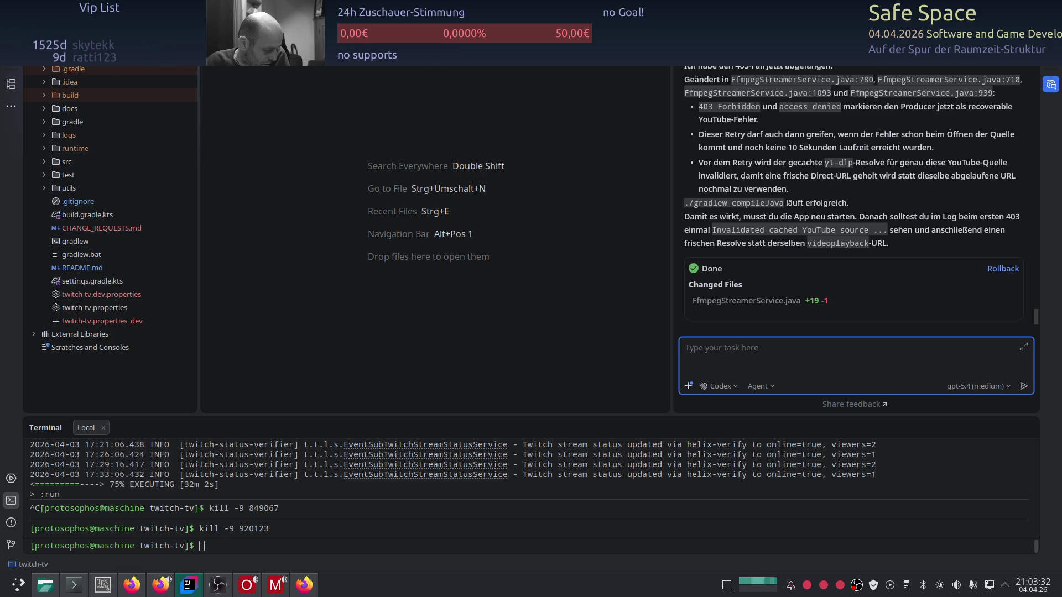
pyautogui.hotkey('alt', 'Tab')
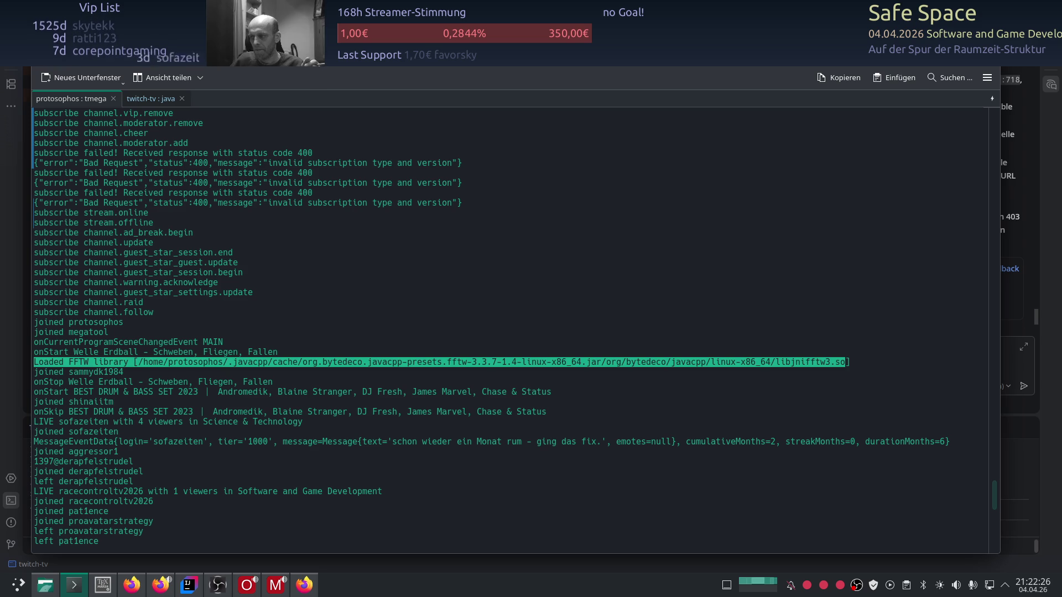
# Deselect the FFTW log line in Konsole and bring up the broadcast console in Firefox.
pyautogui.click(836, 361)
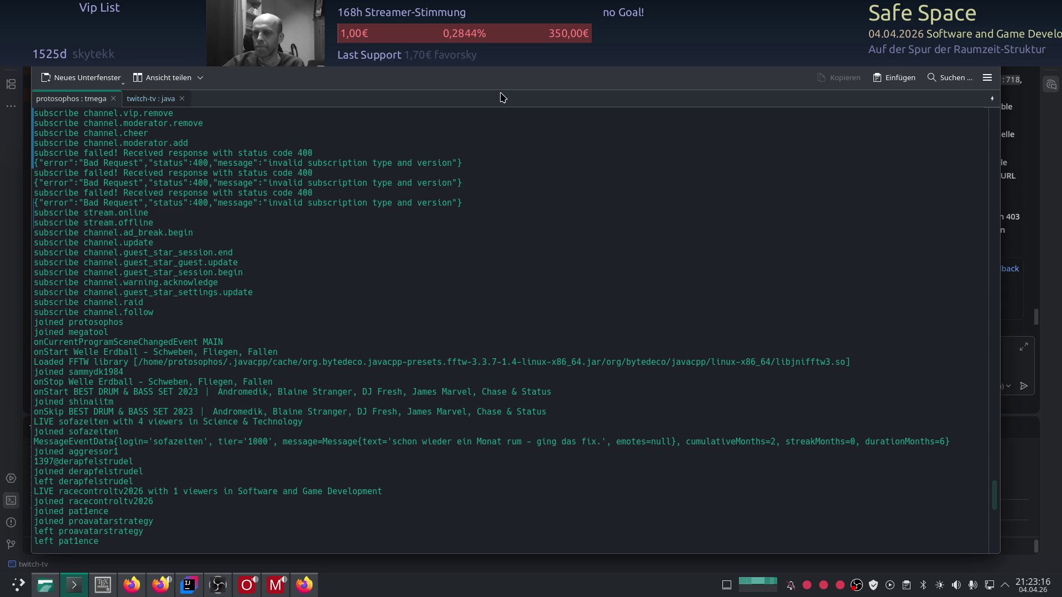
pyautogui.click(131, 585)
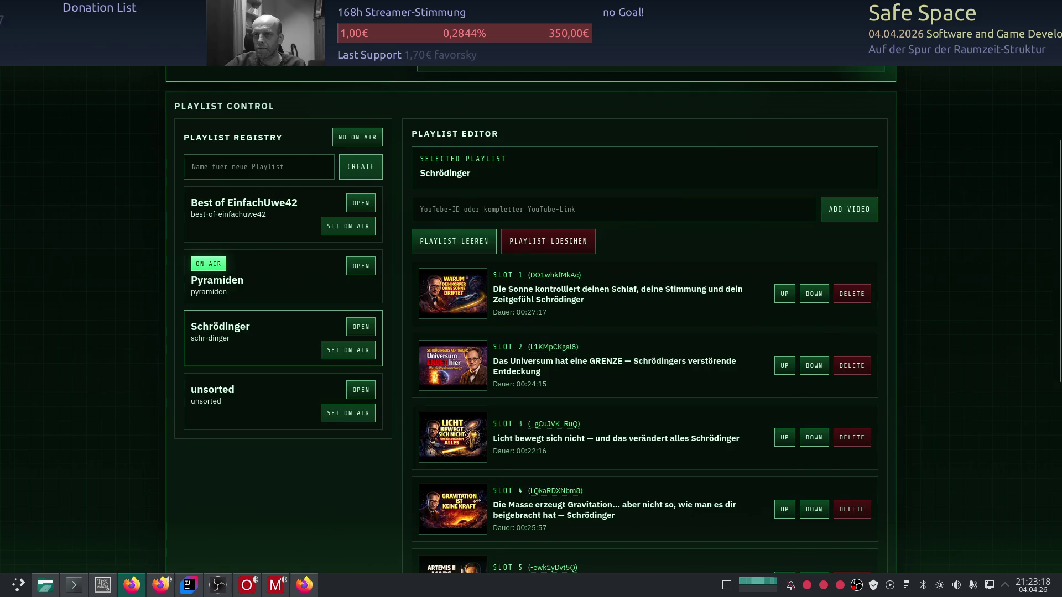
# Put the Schrödinger playlist on air, then the Pyramiden playlist.
pyautogui.click(360, 266)
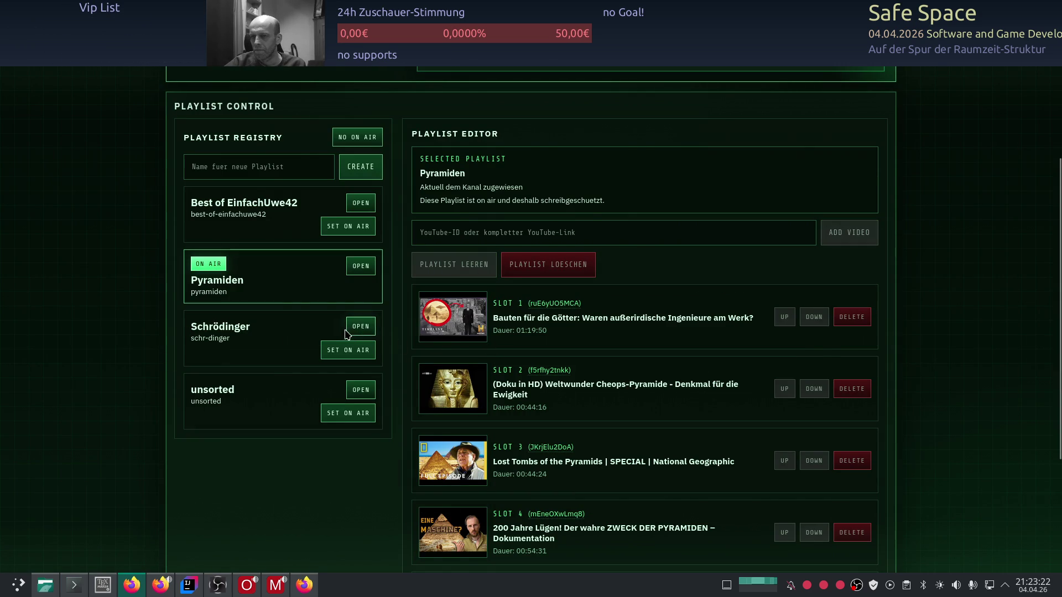
pyautogui.click(356, 345)
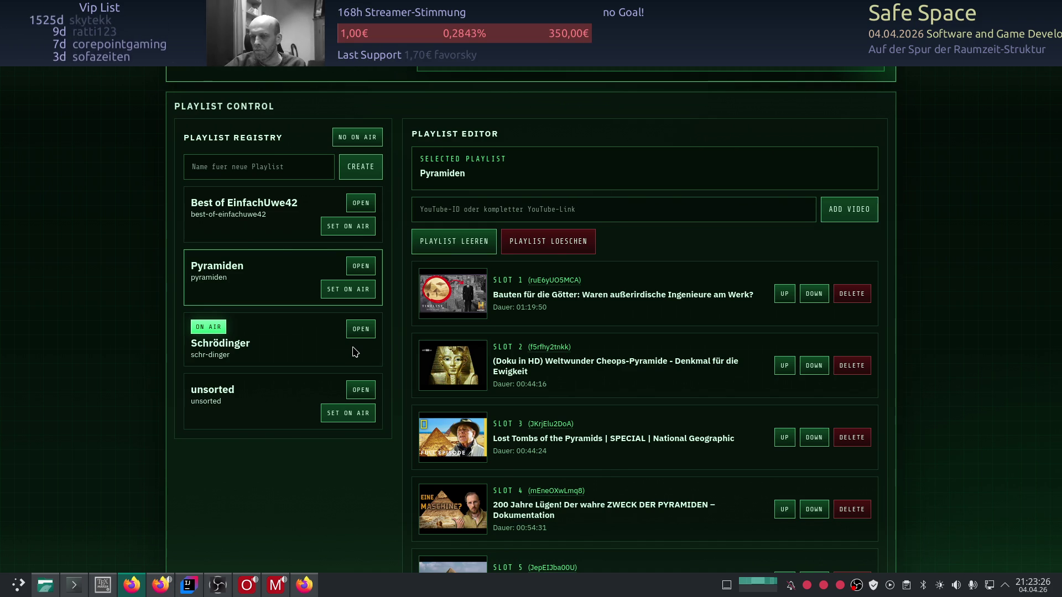
pyautogui.click(356, 332)
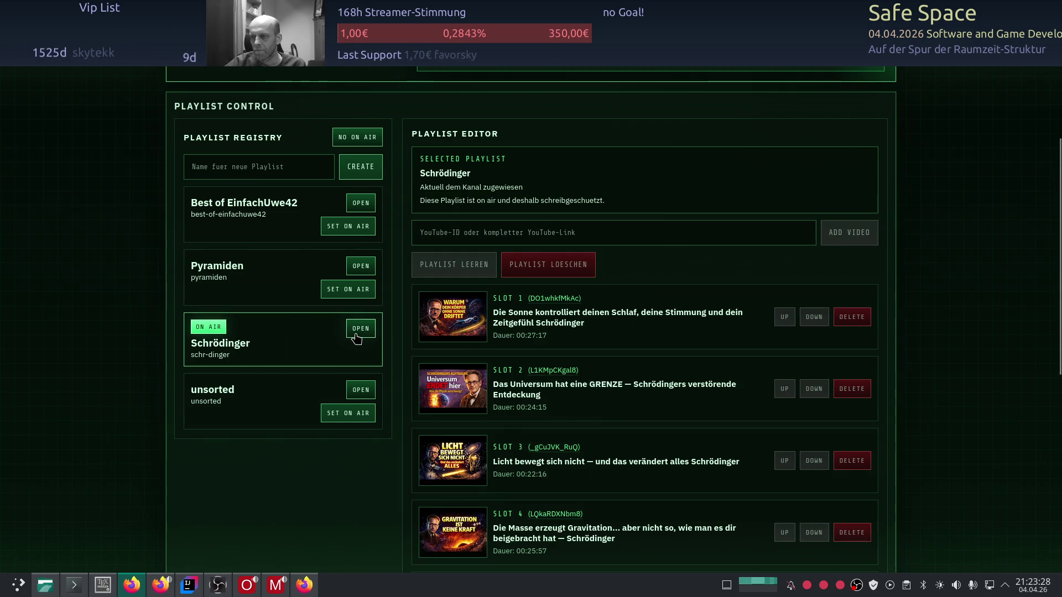
pyautogui.scroll(3, 348, 344)
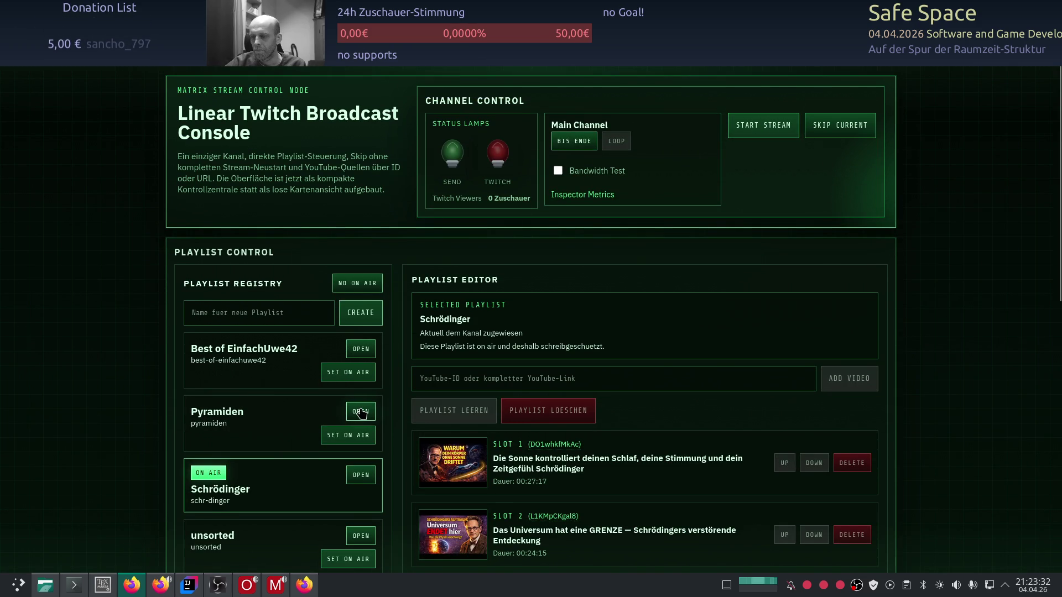
pyautogui.click(345, 436)
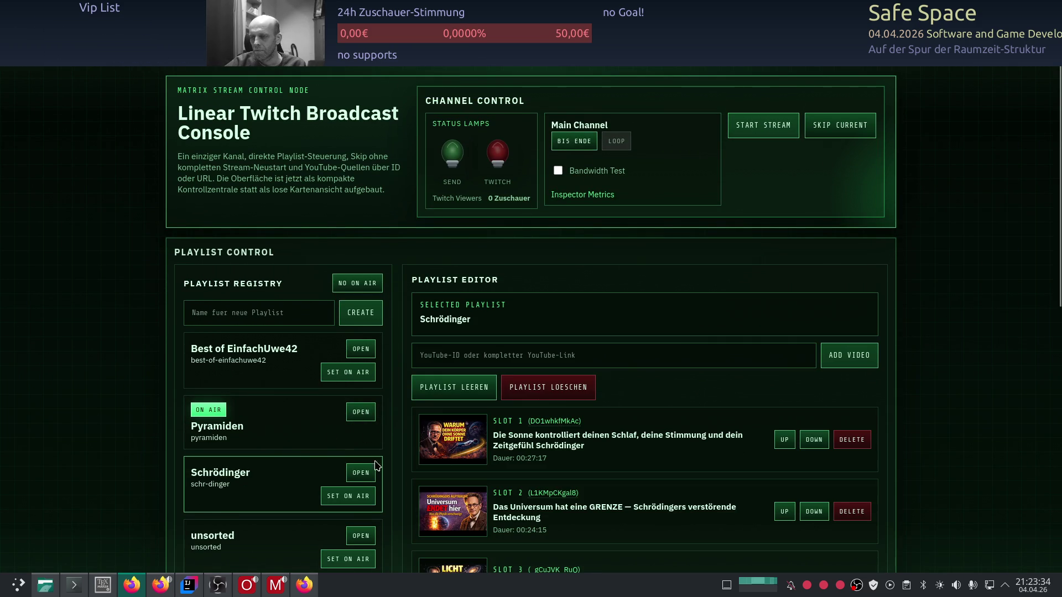
# Reopen Pyramiden, set NO ON AIR for every playlist, and switch to the YouTube channel page.
pyautogui.scroll(-5, 528, 445)
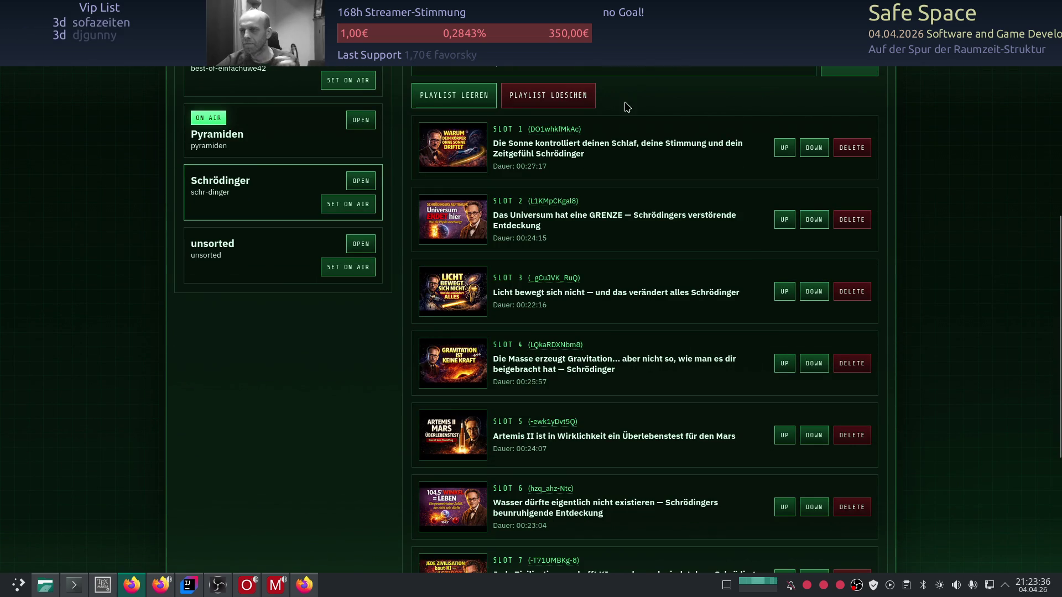
pyautogui.scroll(4, 493, 274)
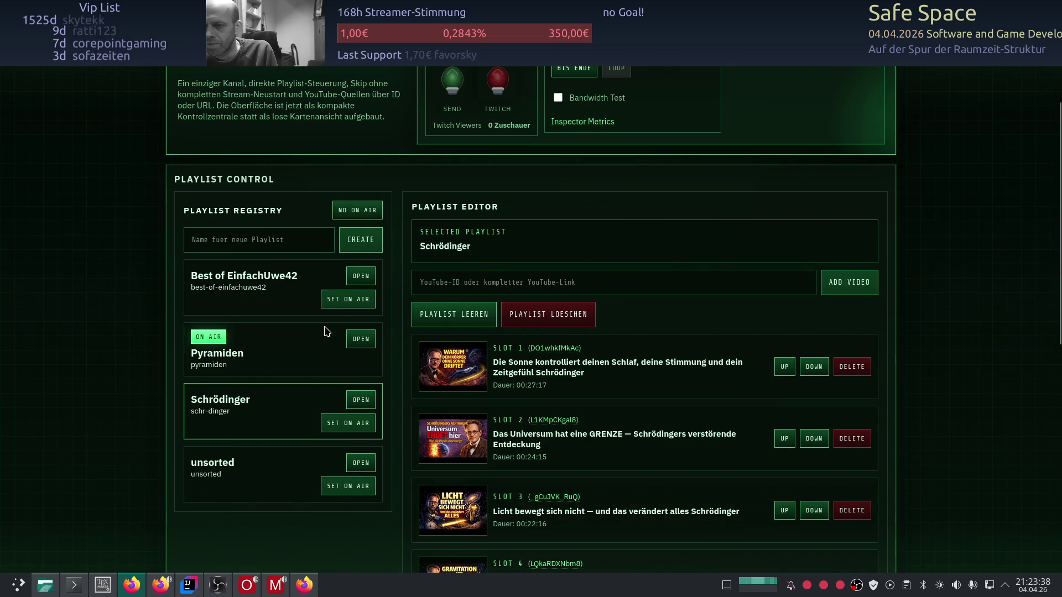
pyautogui.click(359, 339)
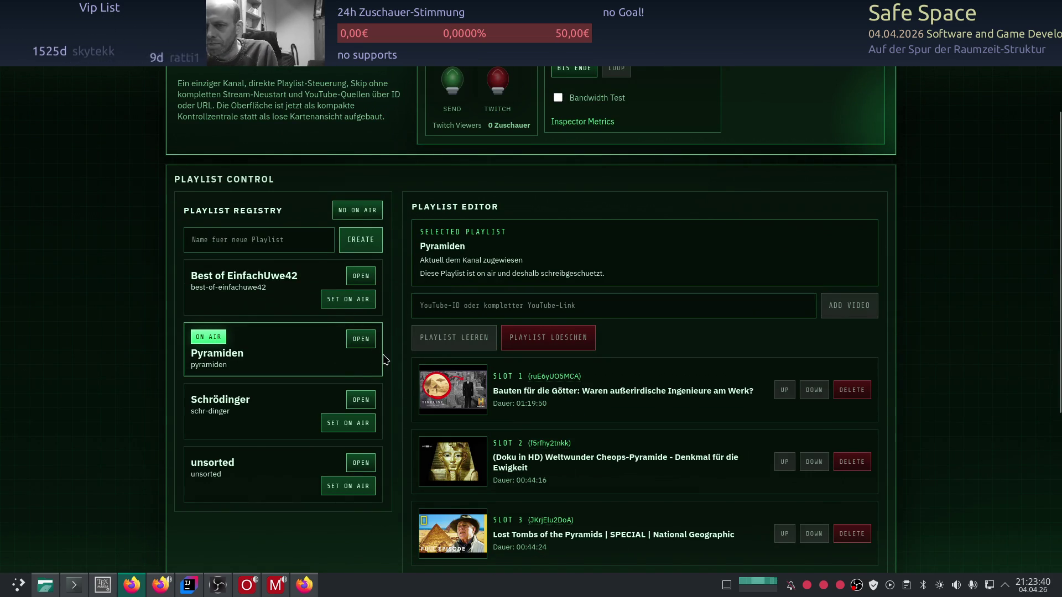
pyautogui.click(358, 211)
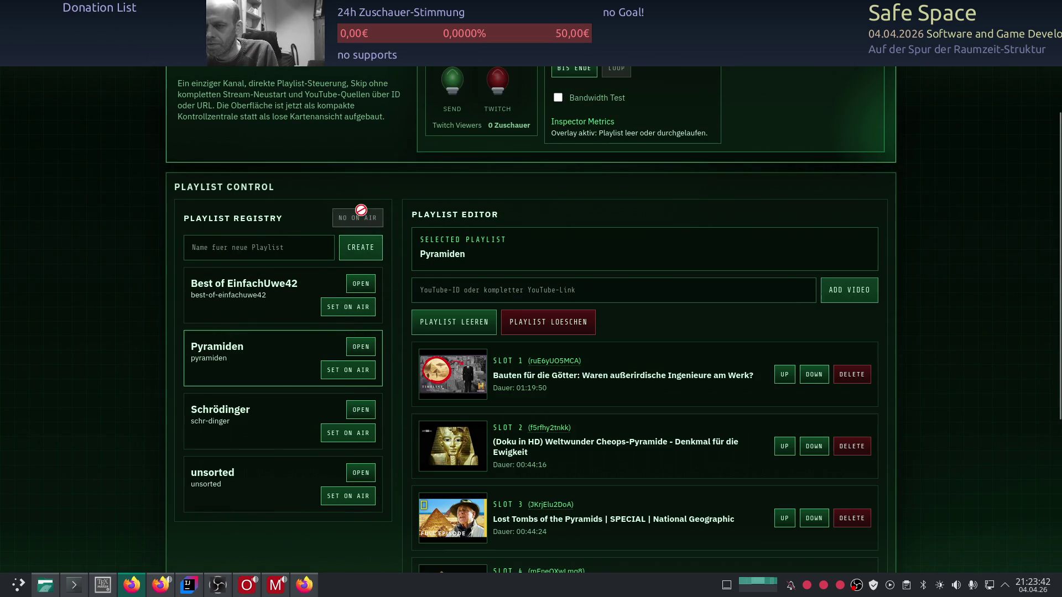
pyautogui.scroll(-4, 600, 320)
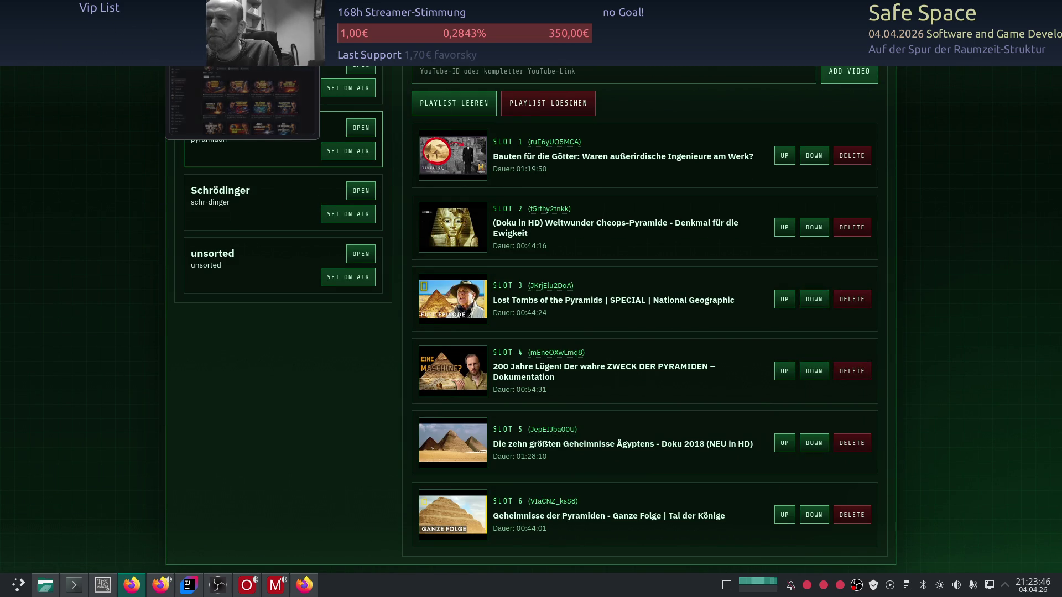
pyautogui.moveTo(492, 11)
pyautogui.click(279, 68)
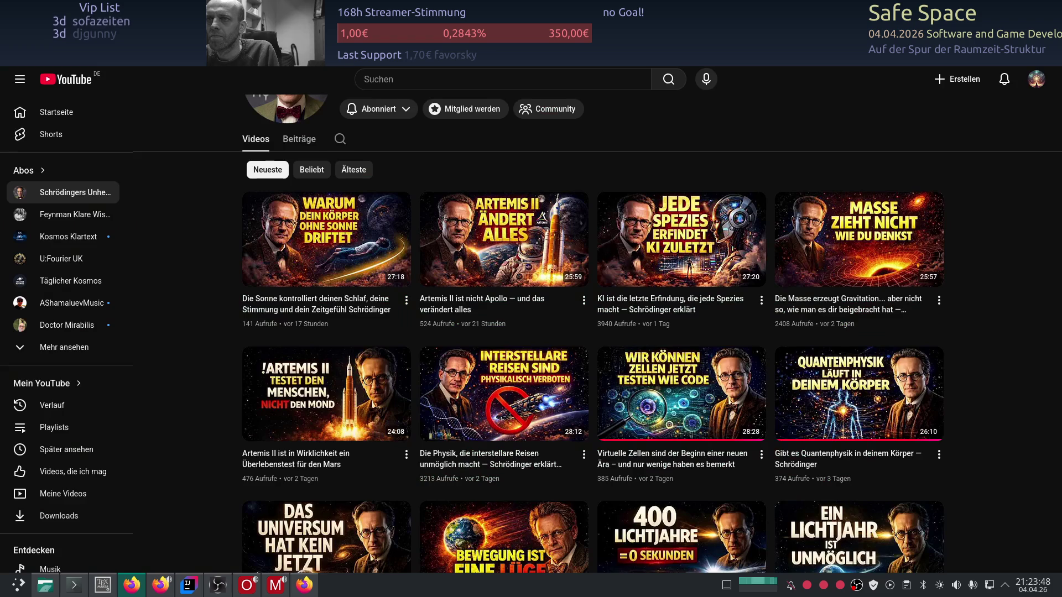
# Search YouTube for 'pyramiden'.
pyautogui.write('py')
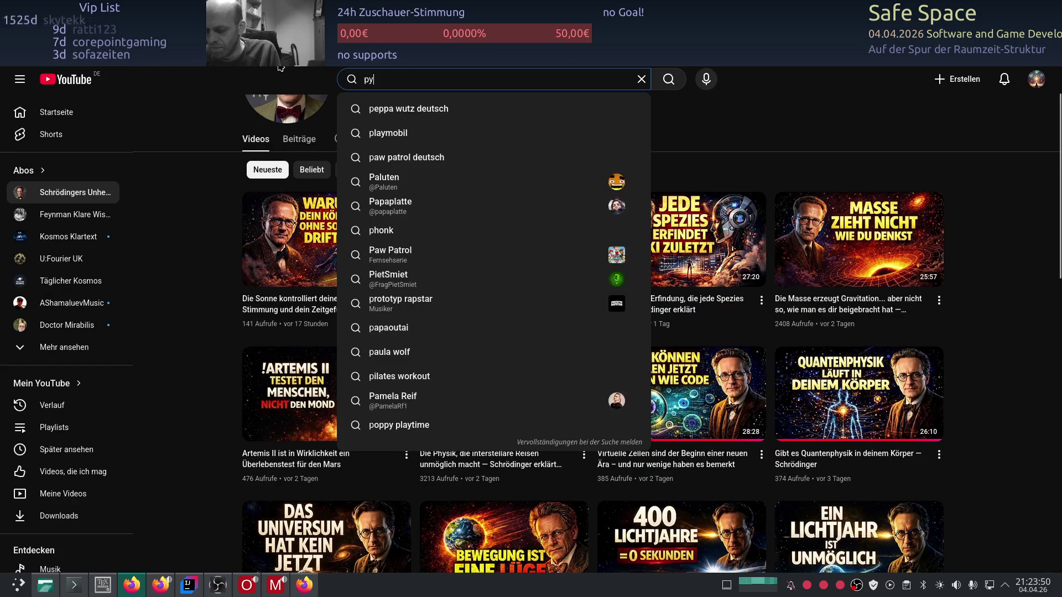
pyautogui.write('ramiden')
pyautogui.press('Return')
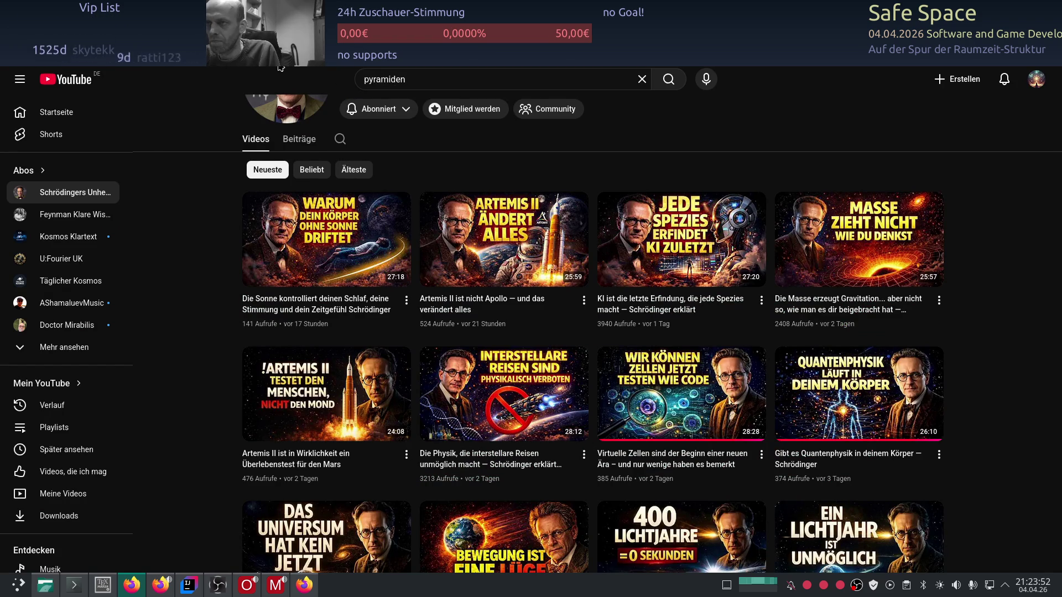
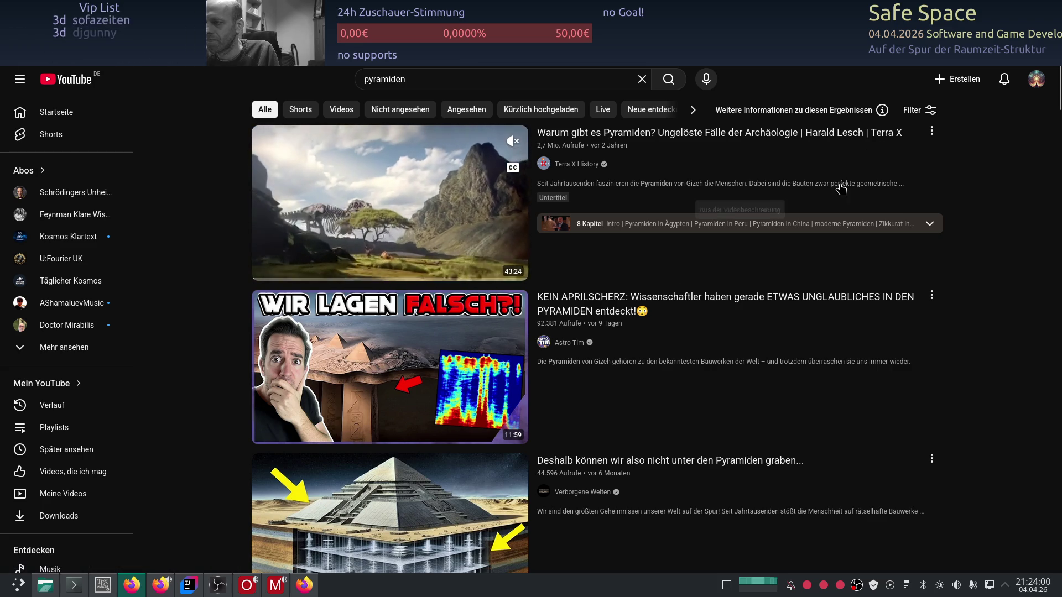
# Open the 'Wissenschaftler haben endlich…' secret-chamber pyramid video from the pyramiden results.
pyautogui.scroll(-3, 711, 292)
pyautogui.moveTo(632, 419)
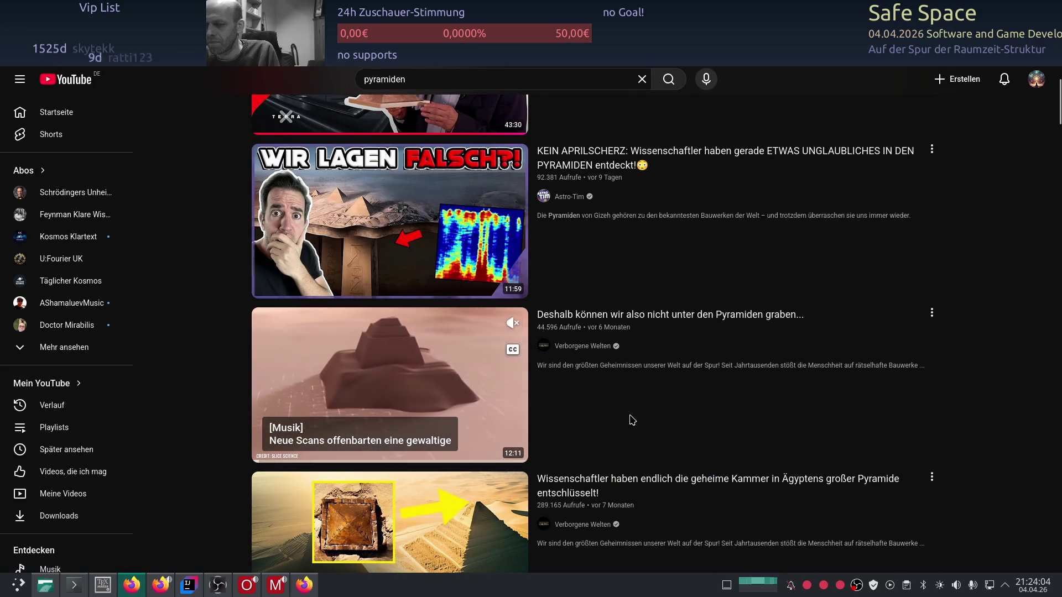
pyautogui.scroll(-3, 636, 387)
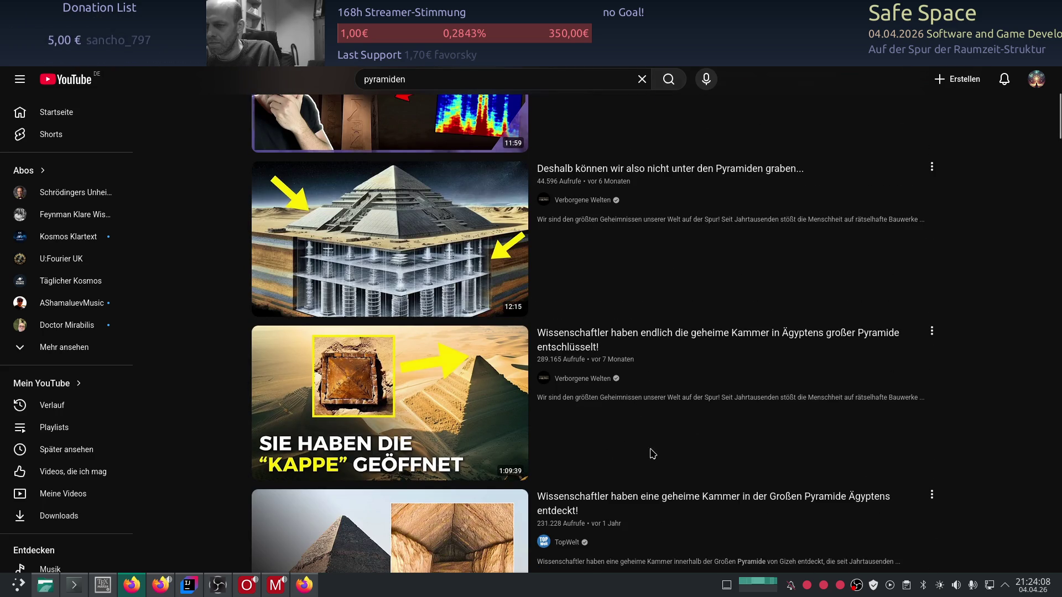
pyautogui.moveTo(651, 438)
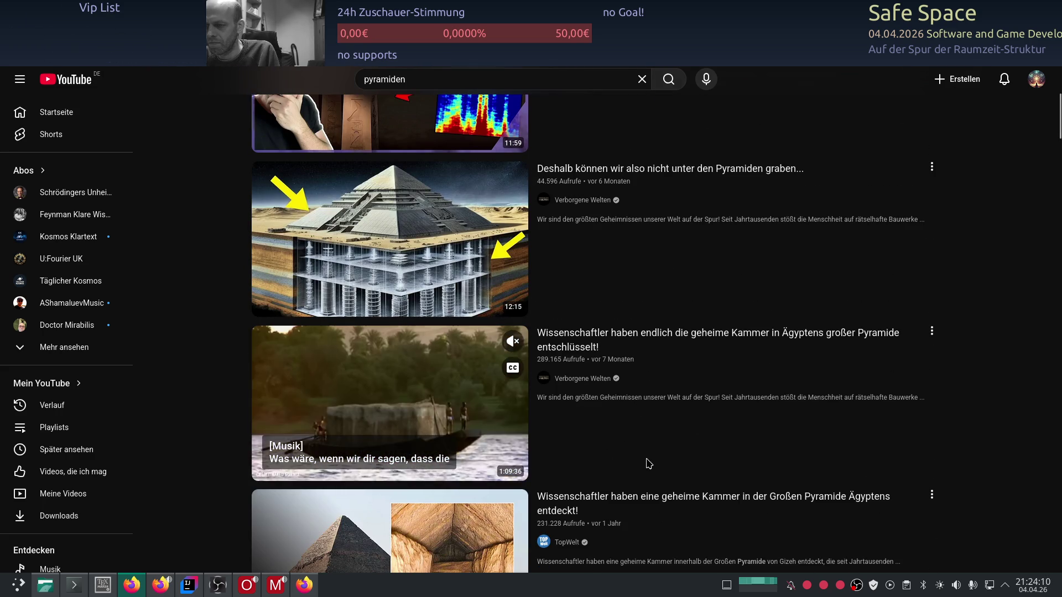
pyautogui.click(466, 422)
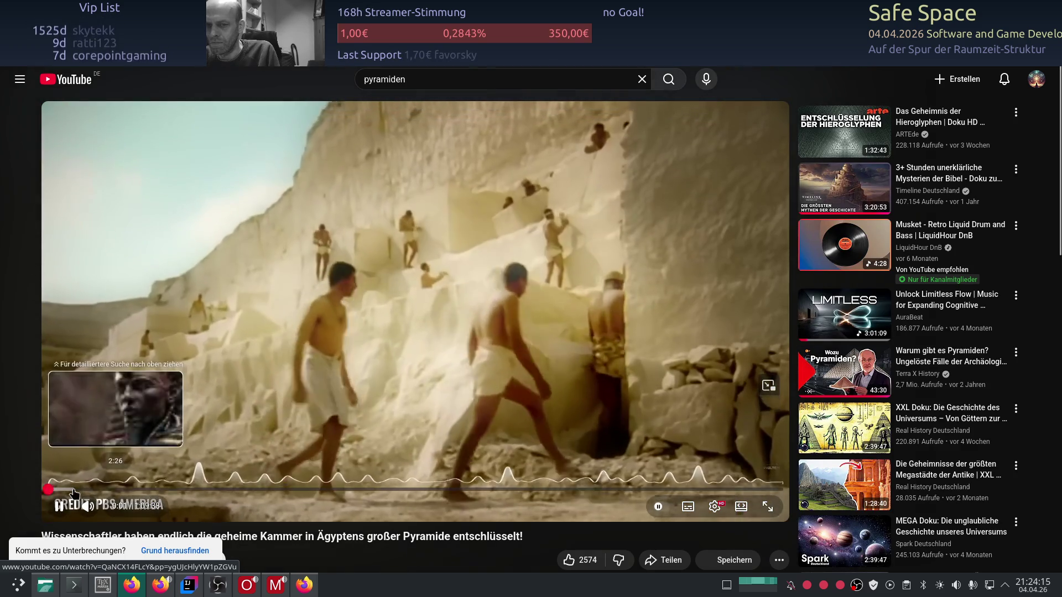
# Skim the video ahead to about 43–48 minutes with lower volume, pause it, and select its address.
pyautogui.click(74, 489)
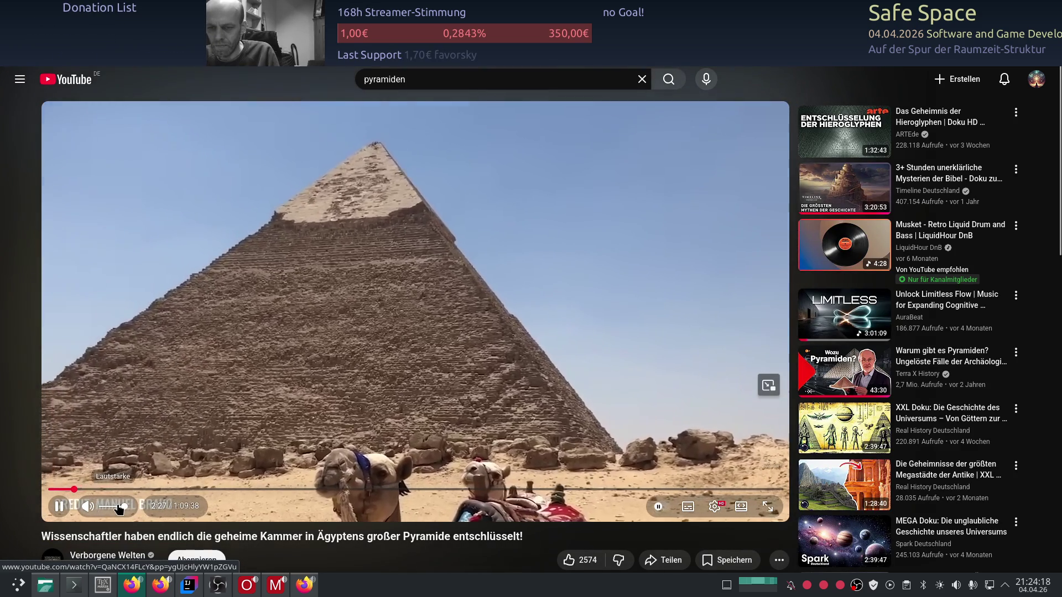
pyautogui.click(118, 507)
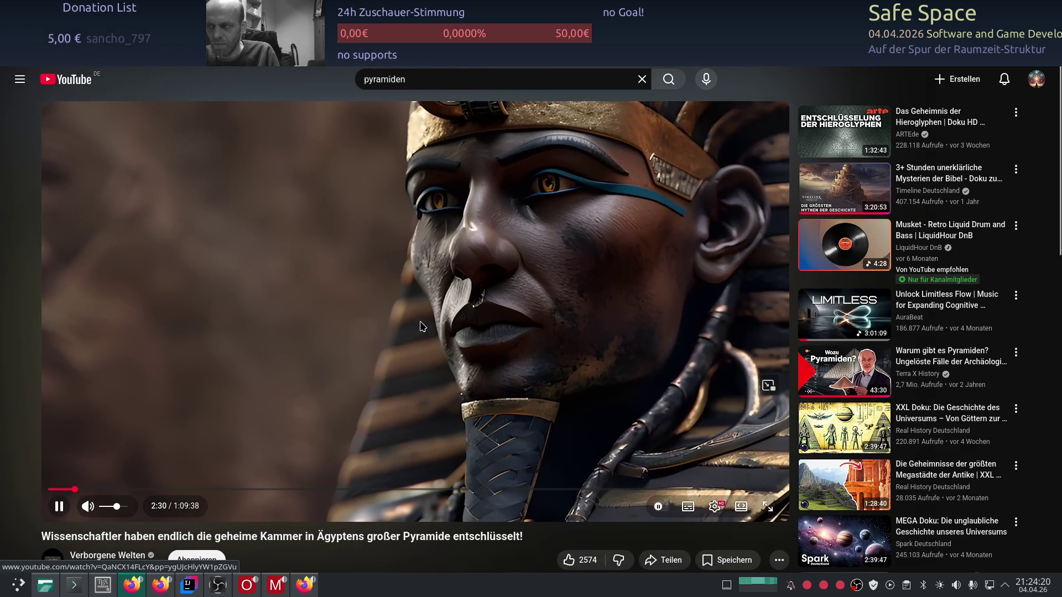
pyautogui.moveTo(75, 489); pyautogui.dragTo(199, 492)
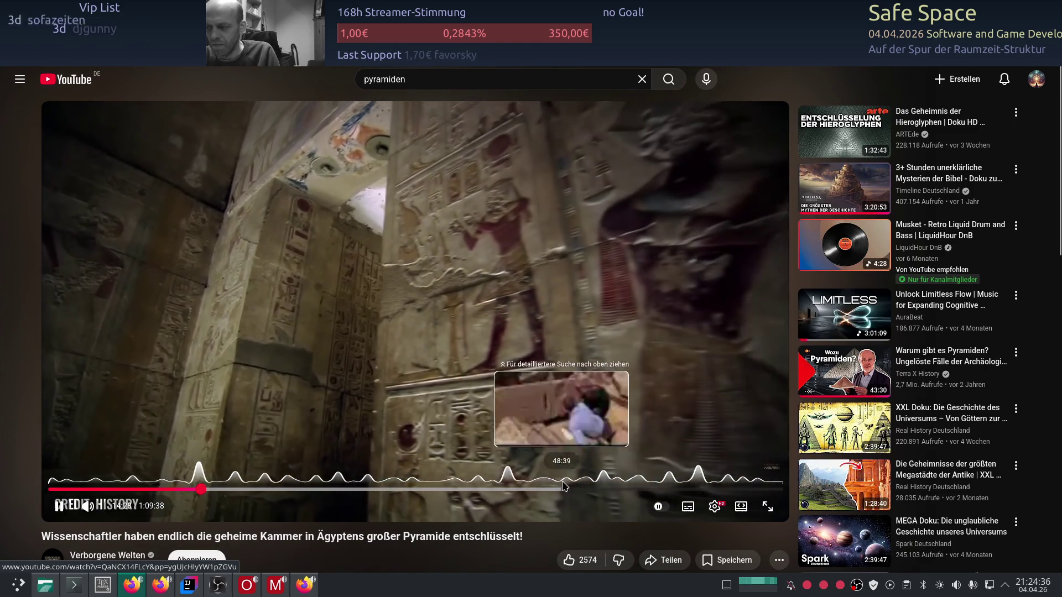
pyautogui.click(505, 490)
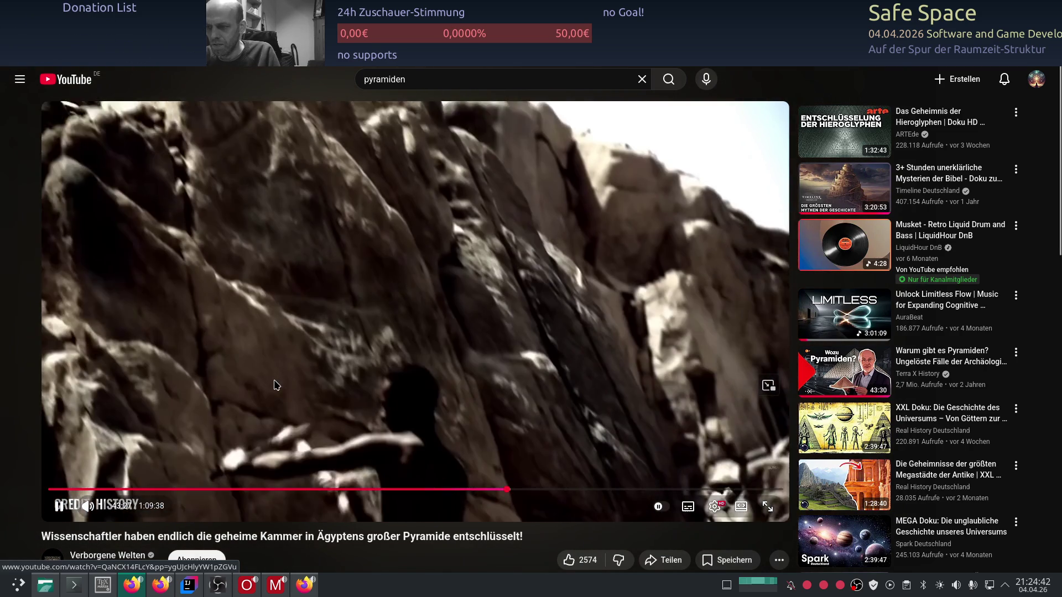
pyautogui.click(277, 385)
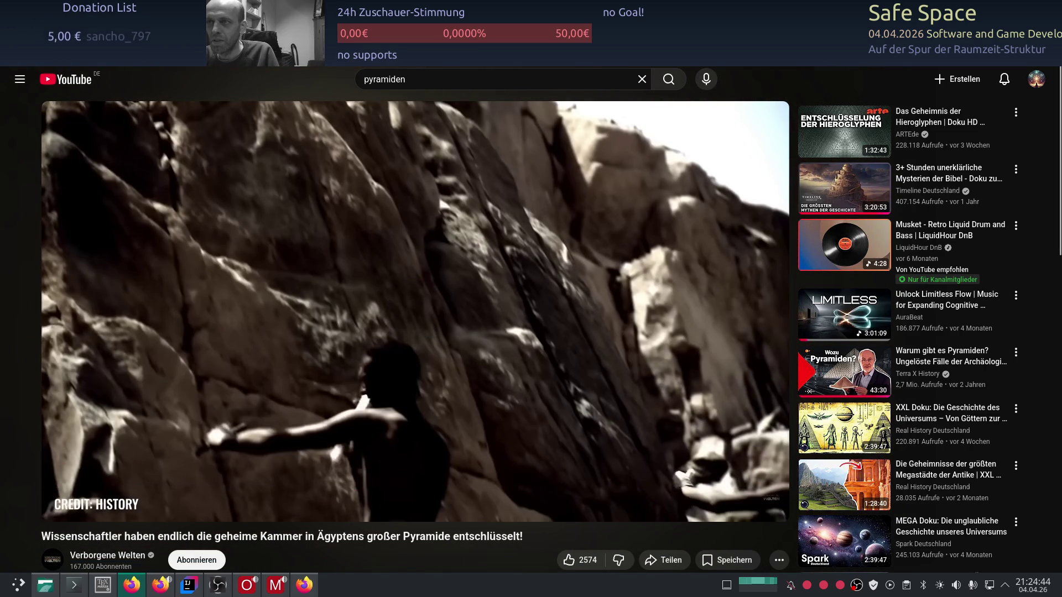
pyautogui.hotkey('ctrl', 'l')
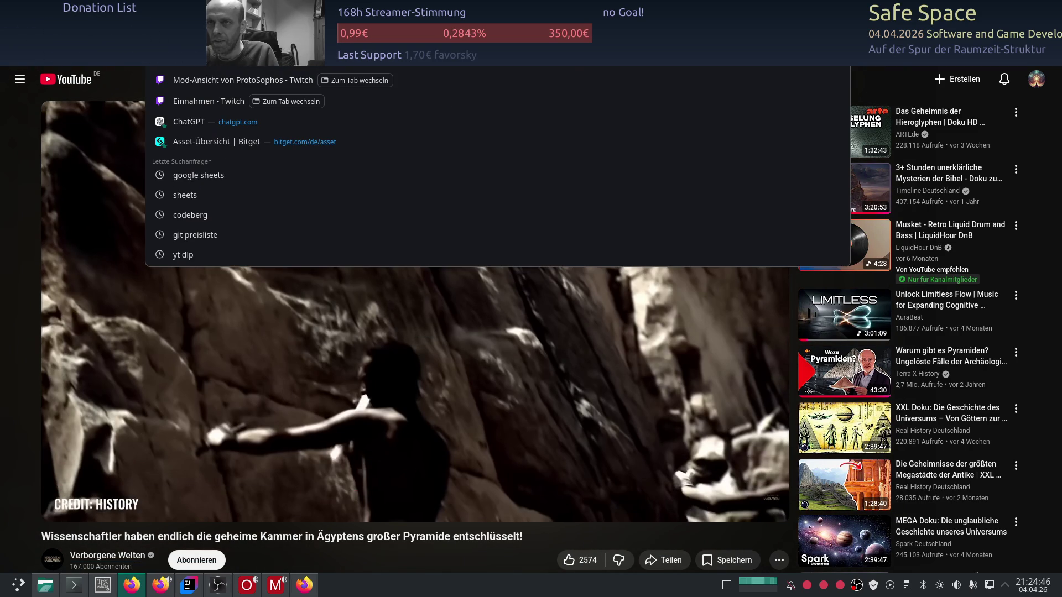
# Add the secret-chamber video to the Pyramiden playlist by pasting its YouTube link.
pyautogui.click(239, 108)
pyautogui.scroll(4, 530, 260)
pyautogui.click(535, 295)
pyautogui.write('https://www.youtube.com/watch?v=QaNCX14FLcY')
pyautogui.click(851, 295)
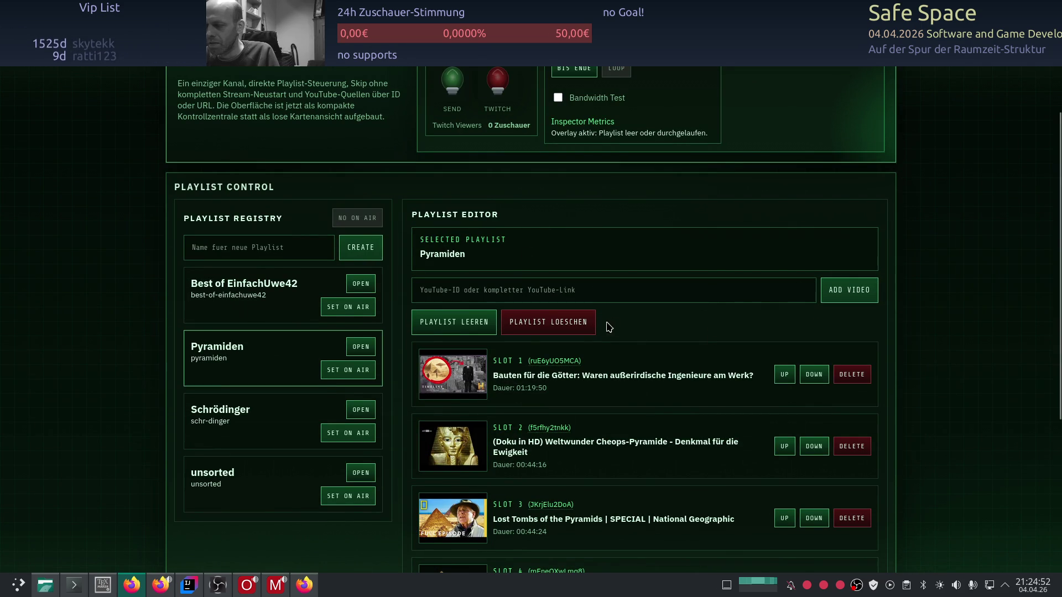
# Move the secret-chamber video up to the first slot of the playlist.
pyautogui.scroll(-4, 592, 363)
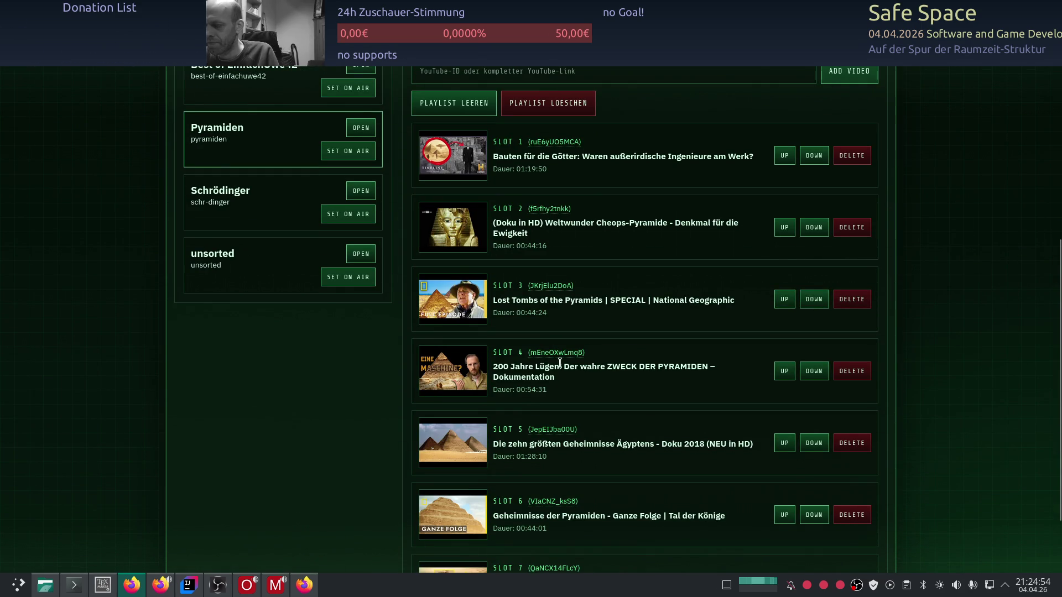
pyautogui.scroll(-3, 696, 347)
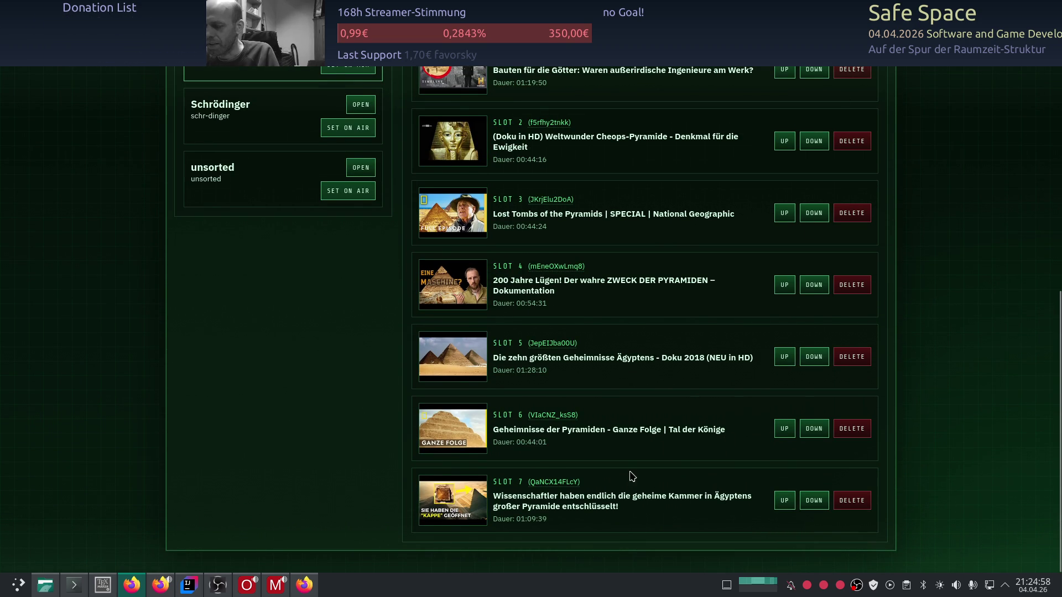
pyautogui.click(783, 501)
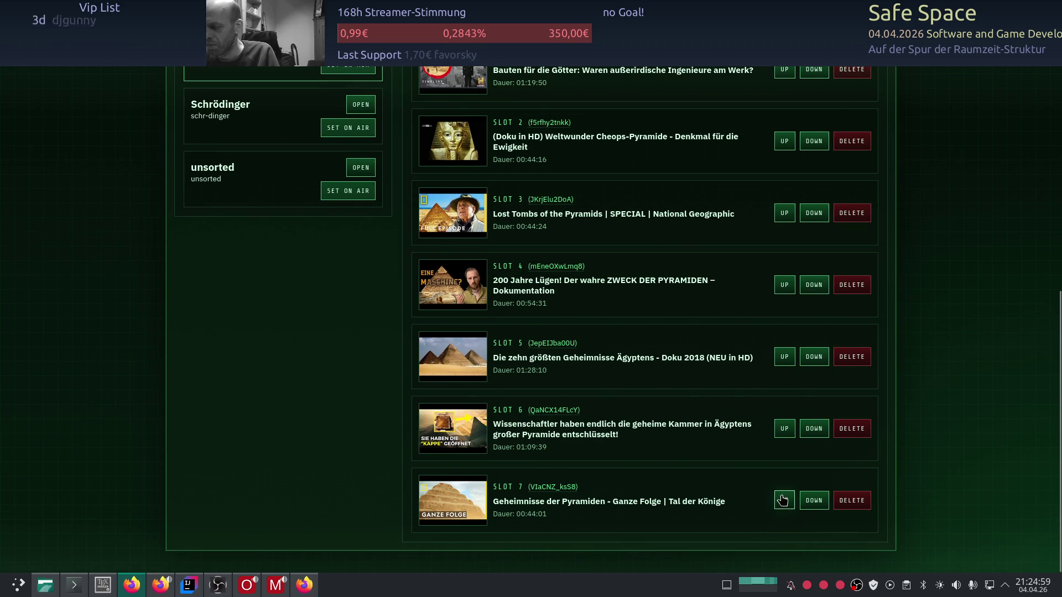
pyautogui.click(784, 430)
pyautogui.click(785, 358)
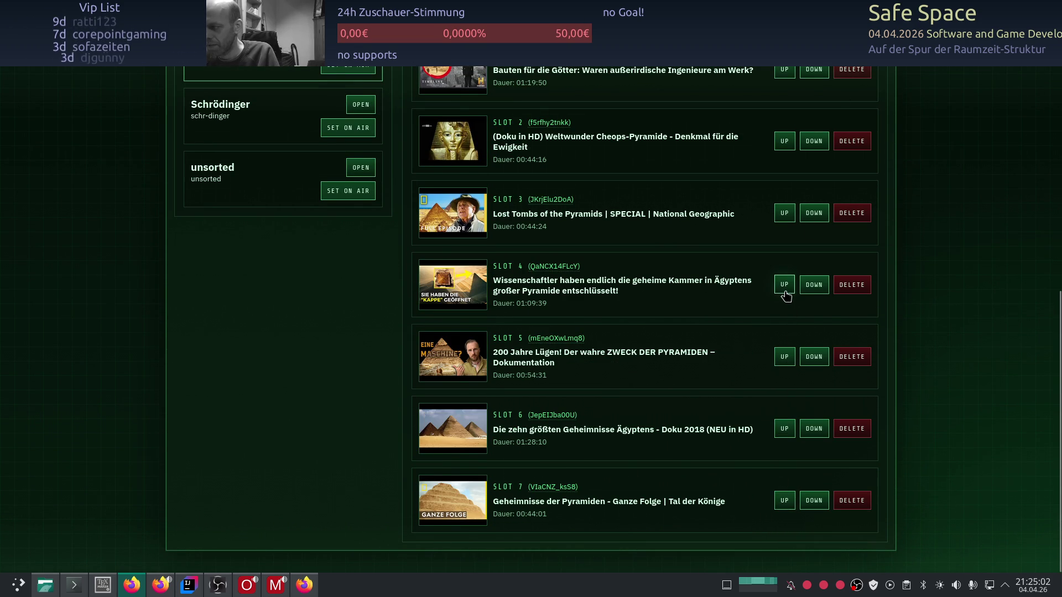
pyautogui.click(784, 284)
pyautogui.scroll(3, 781, 370)
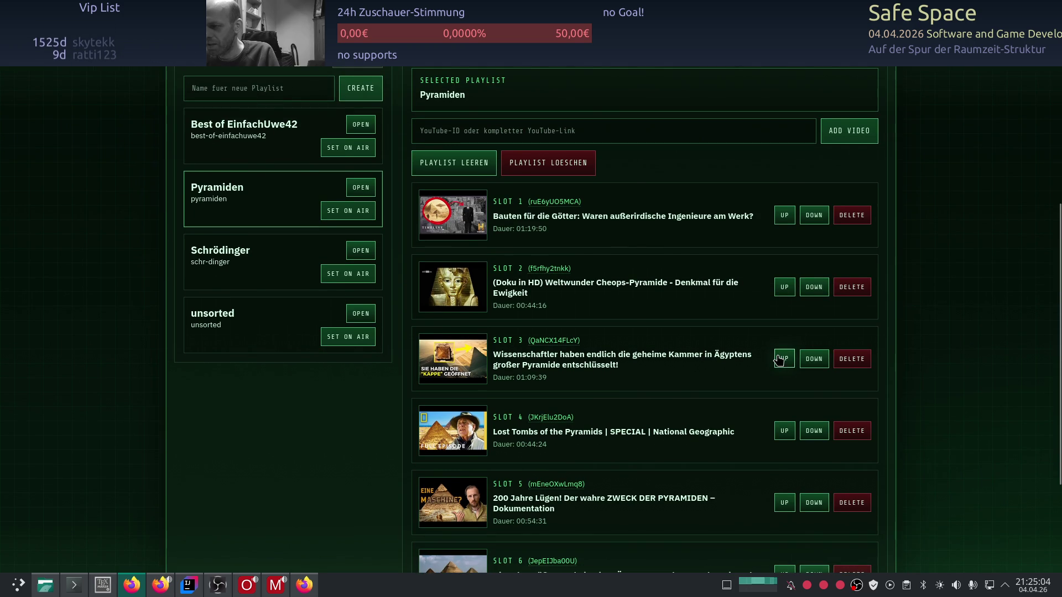
pyautogui.click(784, 359)
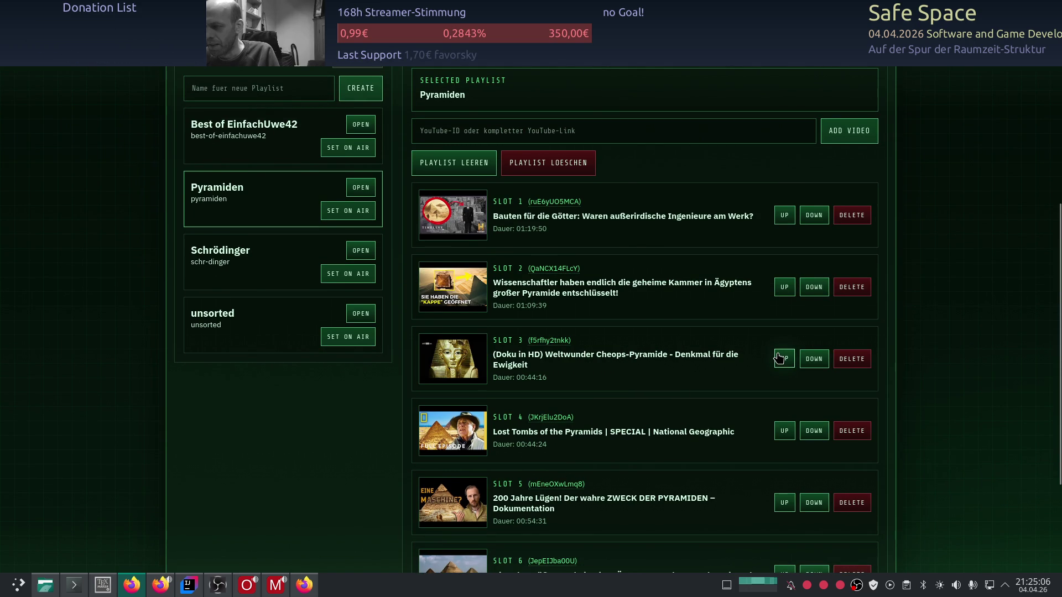
pyautogui.click(785, 287)
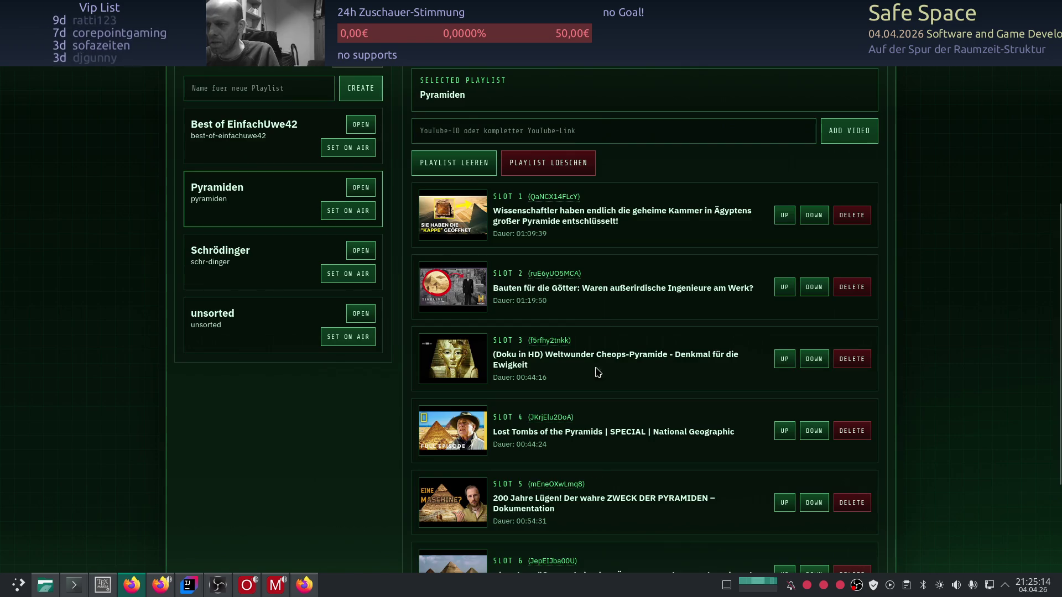
# Move 'Die zehn größten Geheimnisse Ägyptens' up to slot 2.
pyautogui.scroll(4, 611, 215)
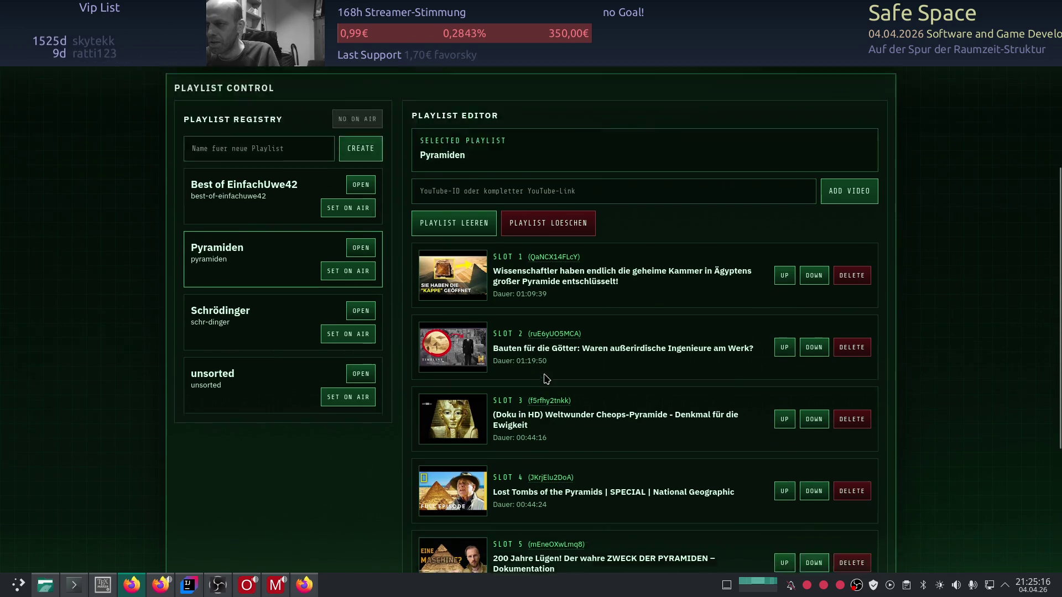
pyautogui.scroll(-5, 552, 362)
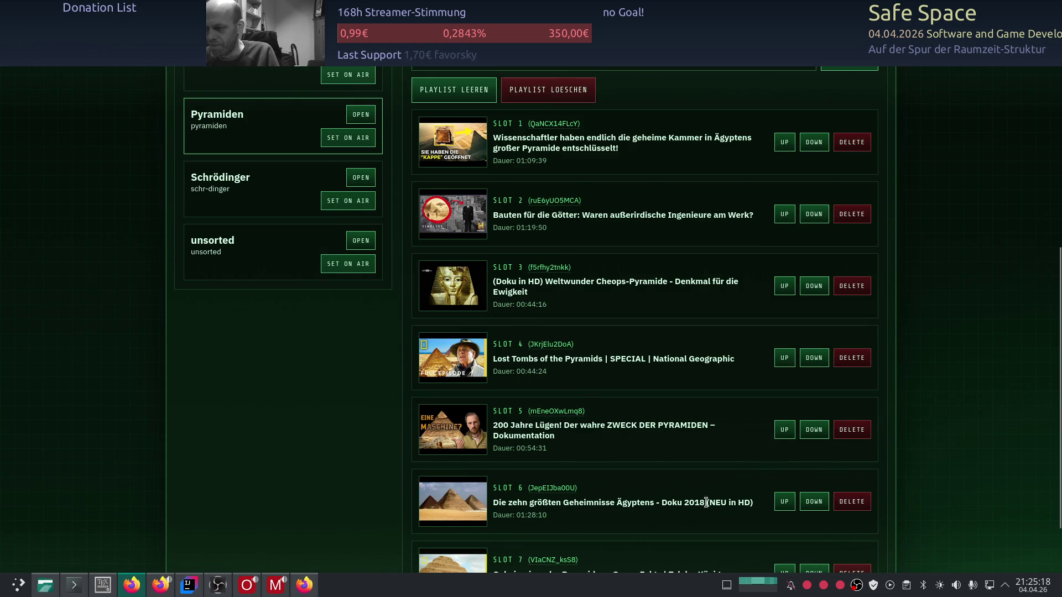
pyautogui.click(786, 501)
pyautogui.click(784, 429)
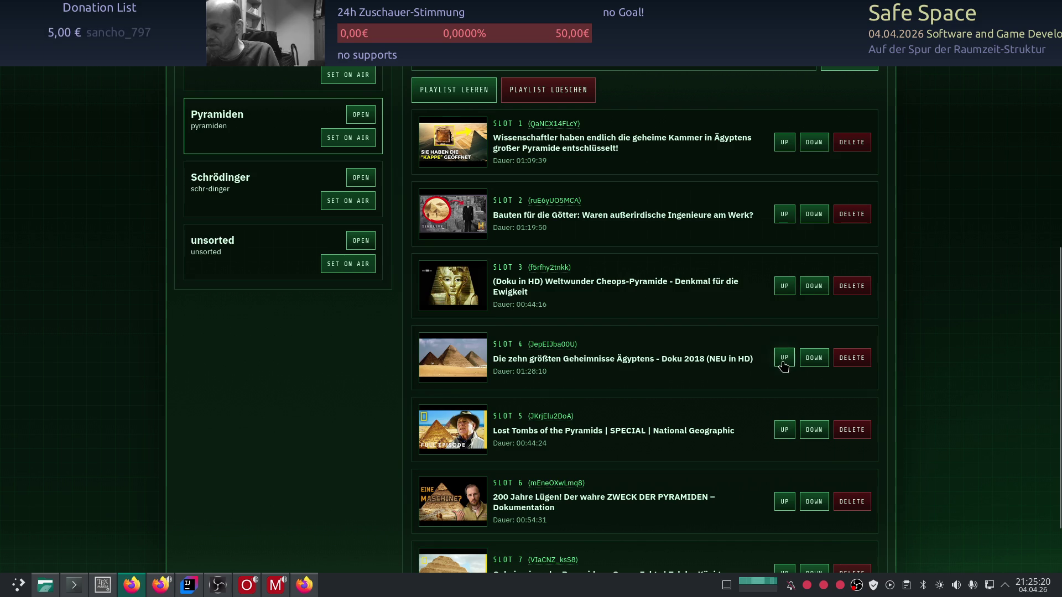
pyautogui.click(784, 358)
pyautogui.click(785, 286)
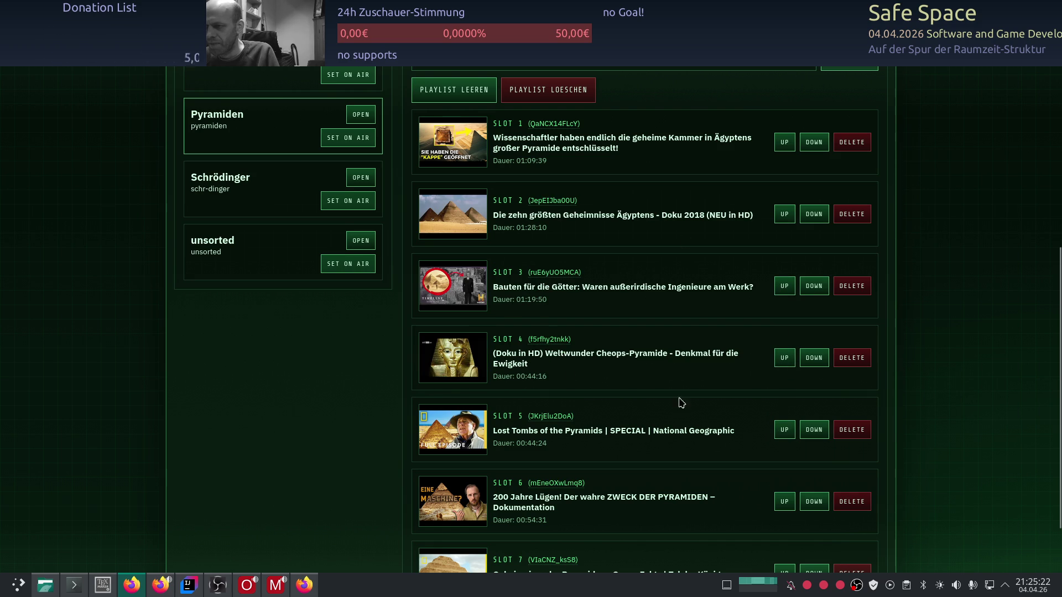
# Move 'Geheimnisse der Pyramiden' up to slot 3.
pyautogui.scroll(-2, 694, 489)
pyautogui.click(784, 500)
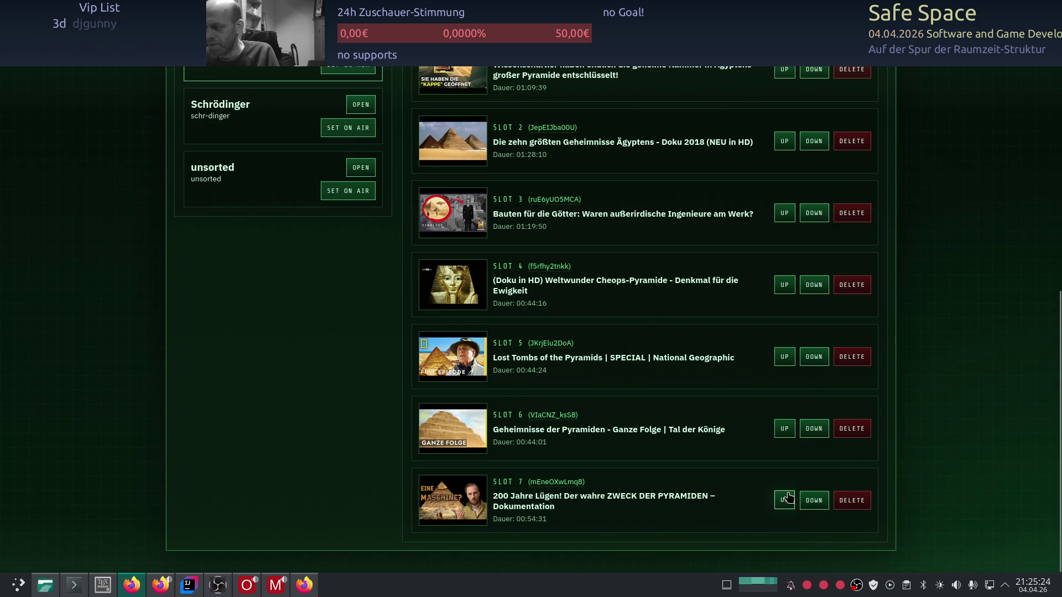
pyautogui.click(785, 427)
pyautogui.click(781, 358)
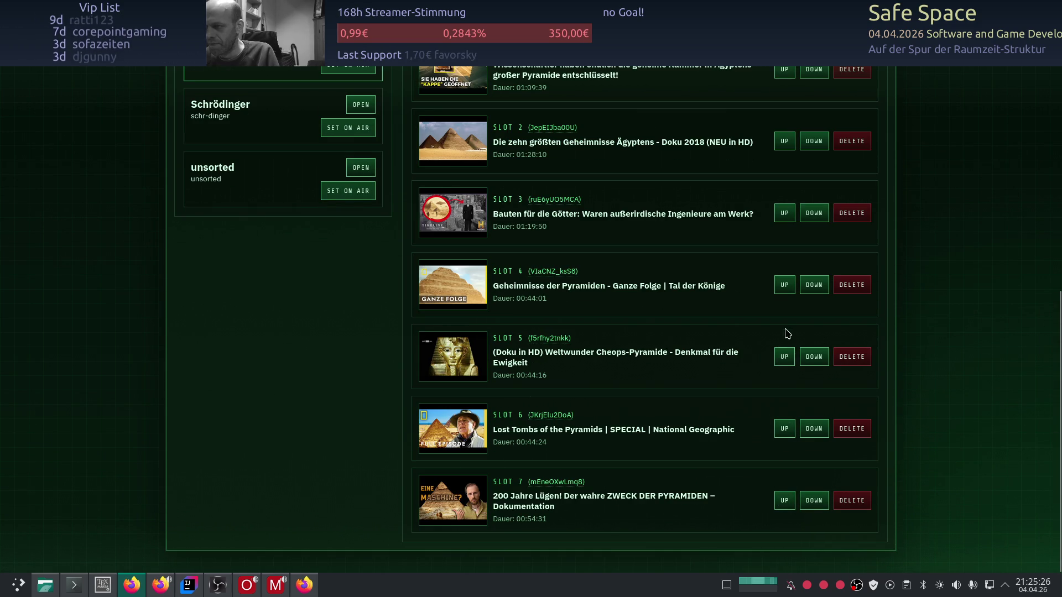
pyautogui.click(783, 284)
pyautogui.scroll(10, 616, 339)
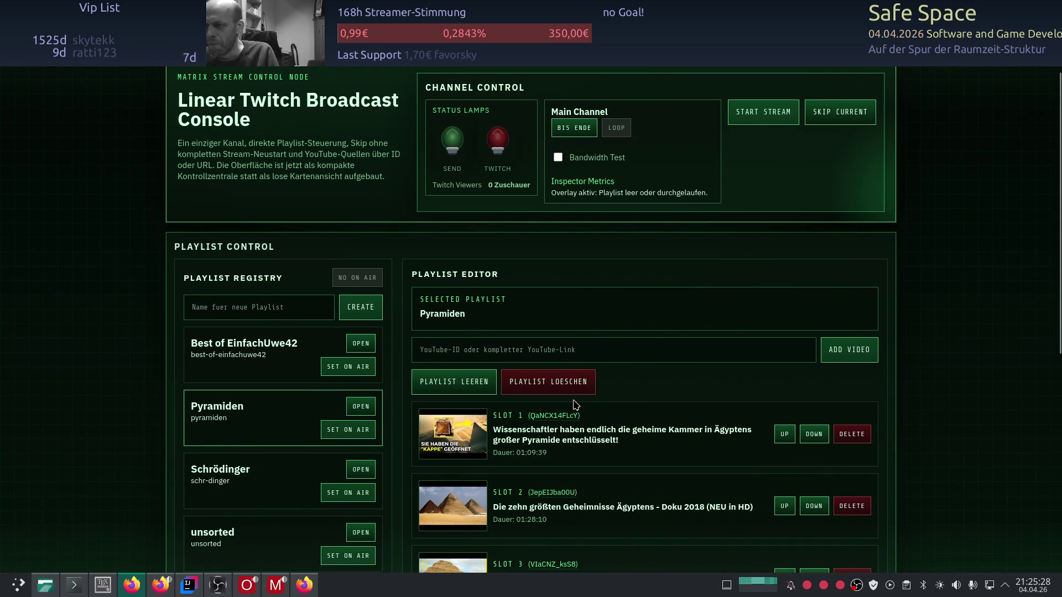
pyautogui.scroll(-1, 362, 343)
pyautogui.scroll(2, 369, 321)
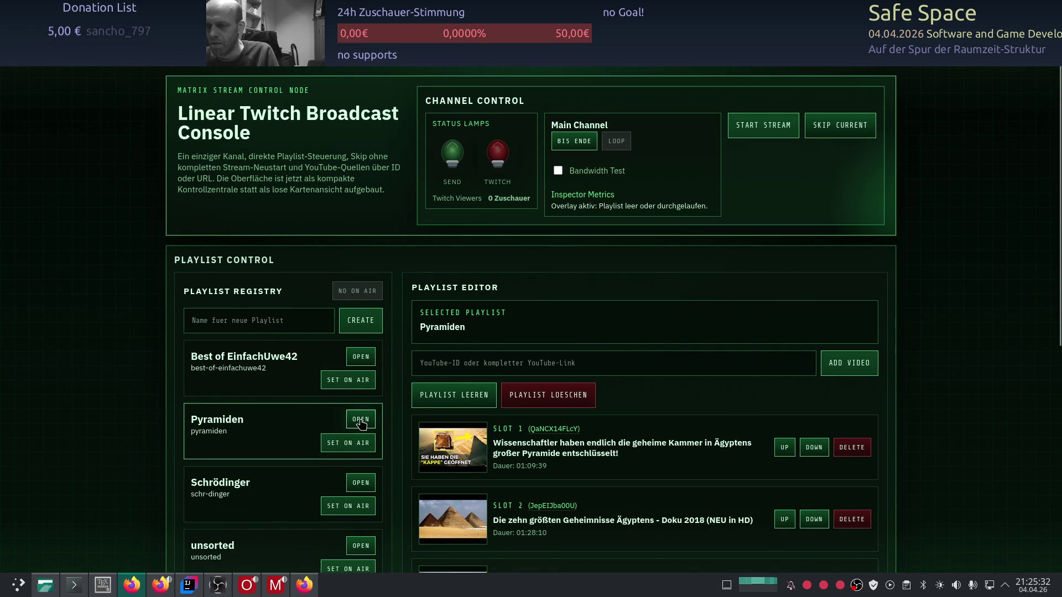
pyautogui.click(362, 446)
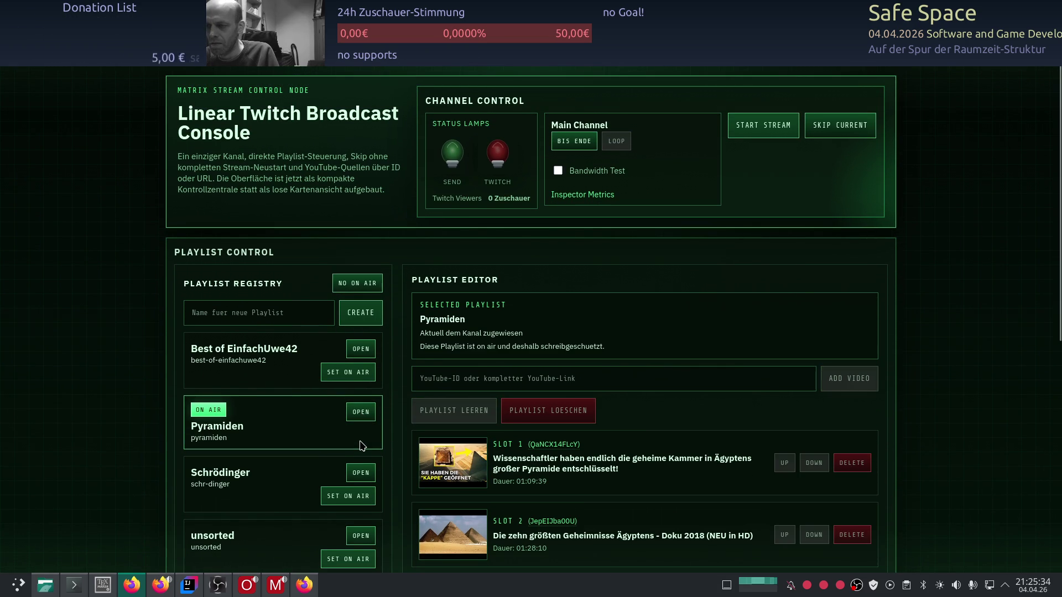
pyautogui.click(777, 125)
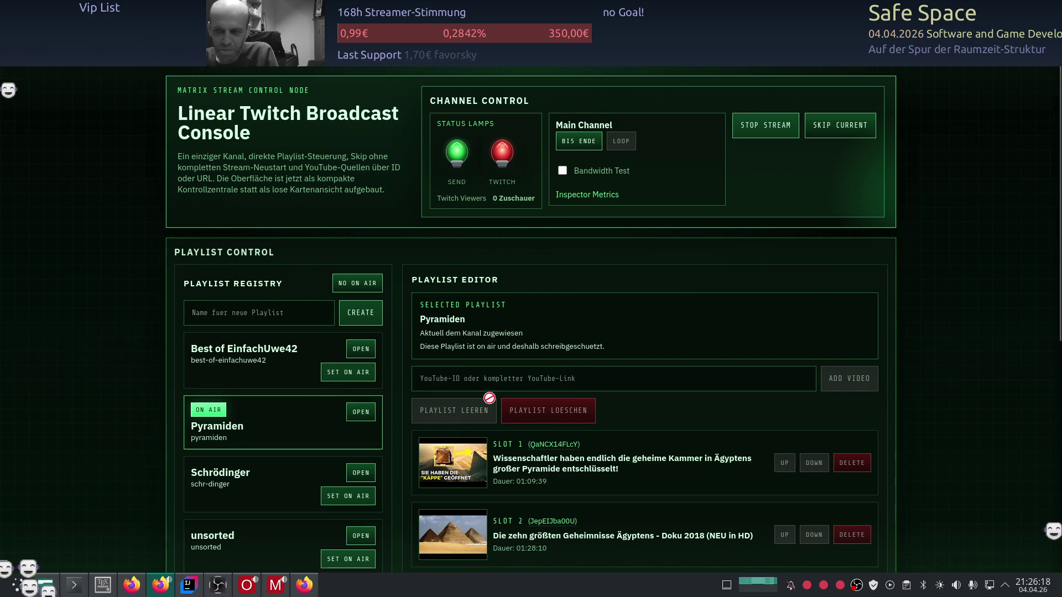
pyautogui.scroll(-4, 155, 420)
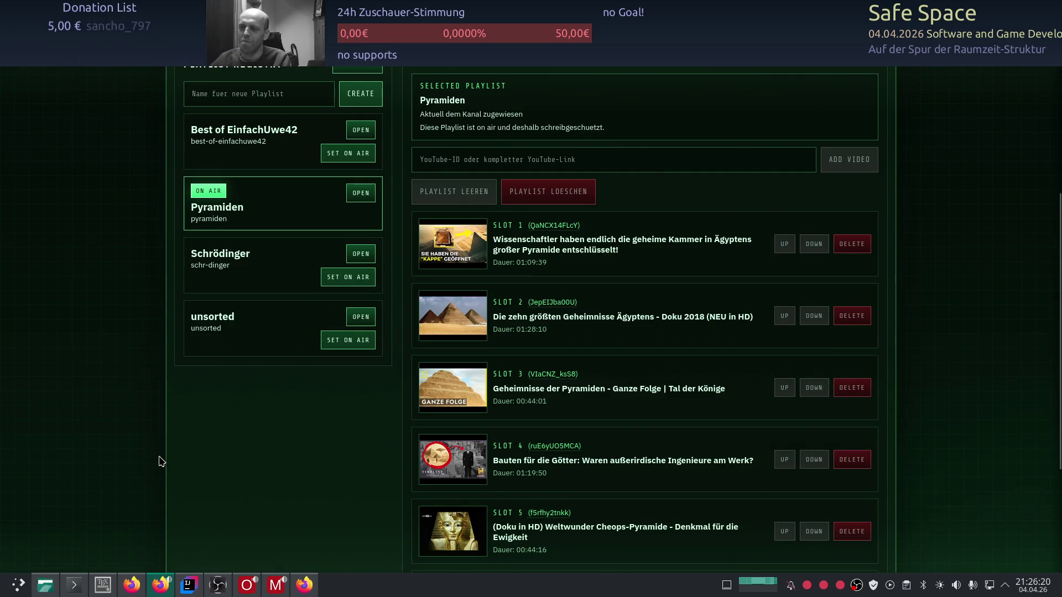
pyautogui.scroll(4, 157, 467)
pyautogui.scroll(-2, 122, 314)
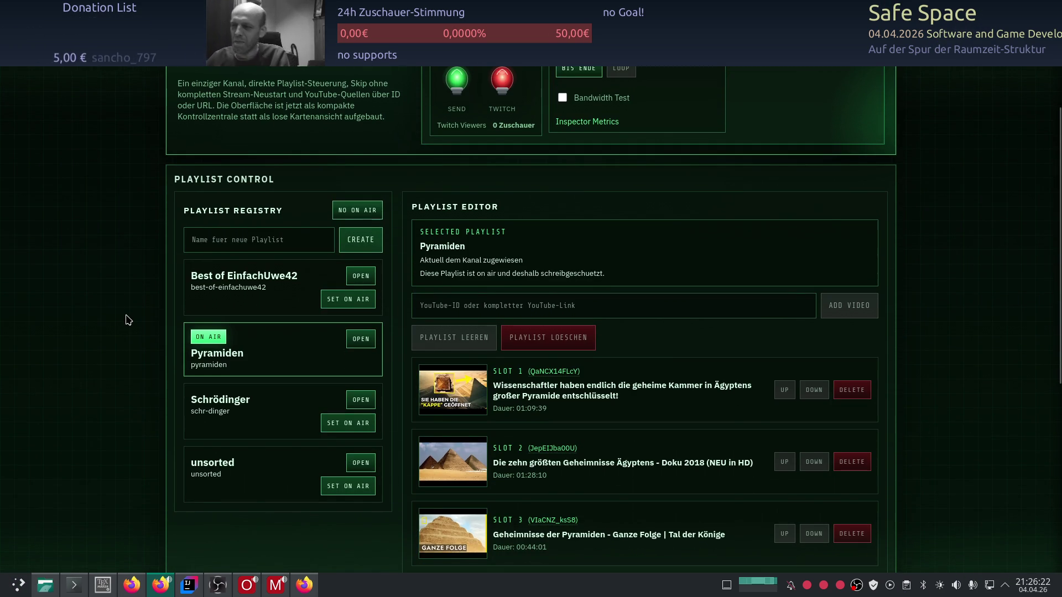
pyautogui.scroll(-5, 121, 339)
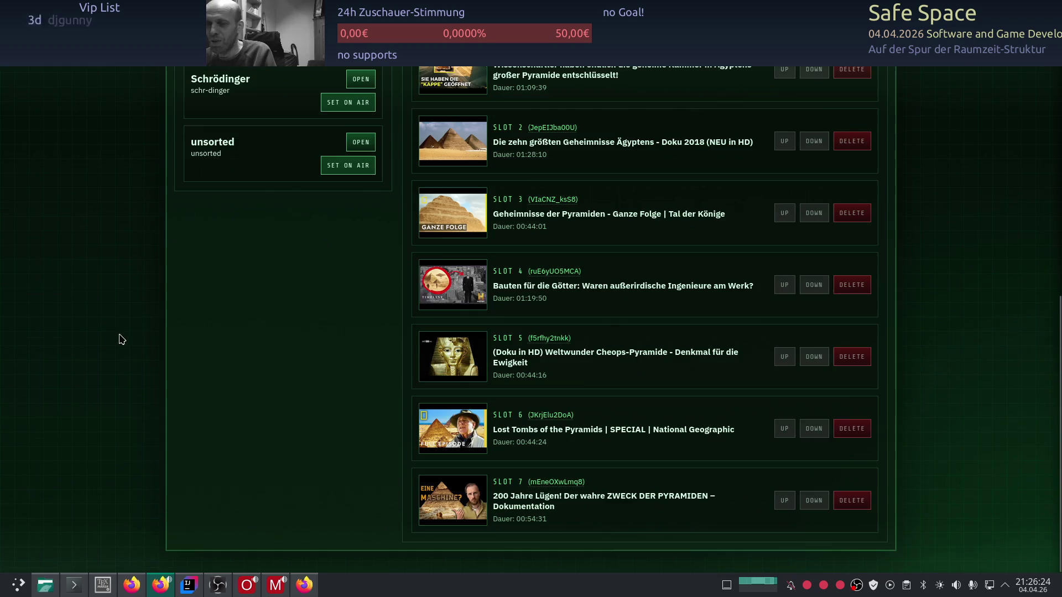
pyautogui.scroll(6, 115, 333)
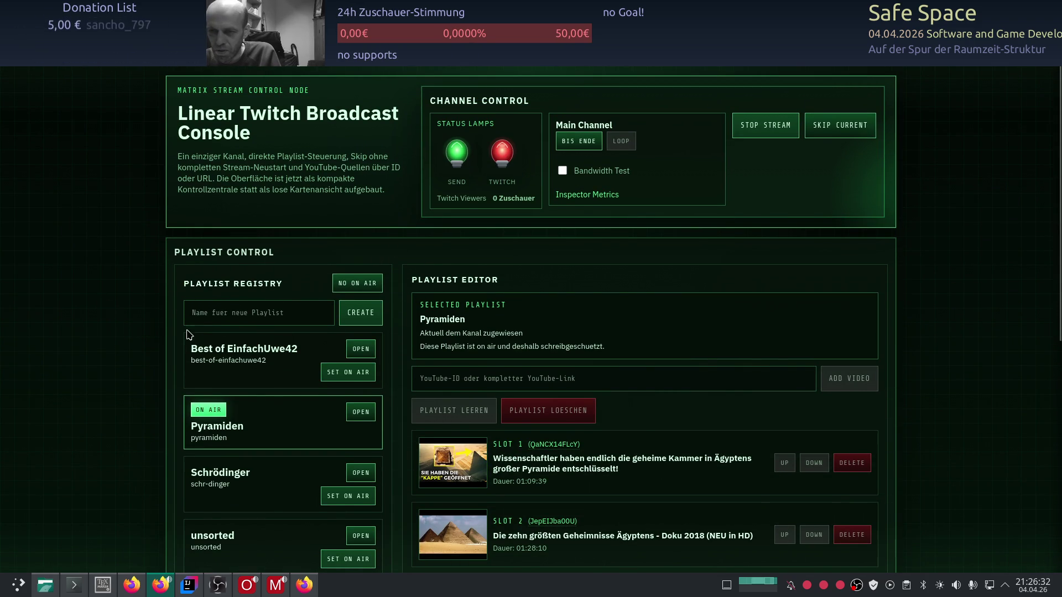
pyautogui.scroll(-2, 102, 280)
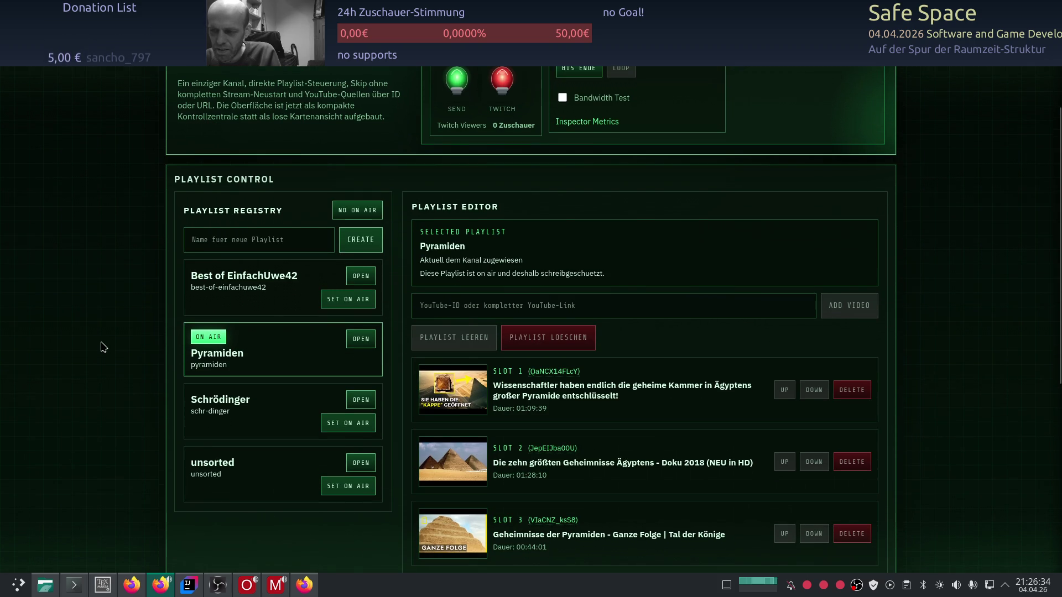
pyautogui.scroll(-4, 135, 362)
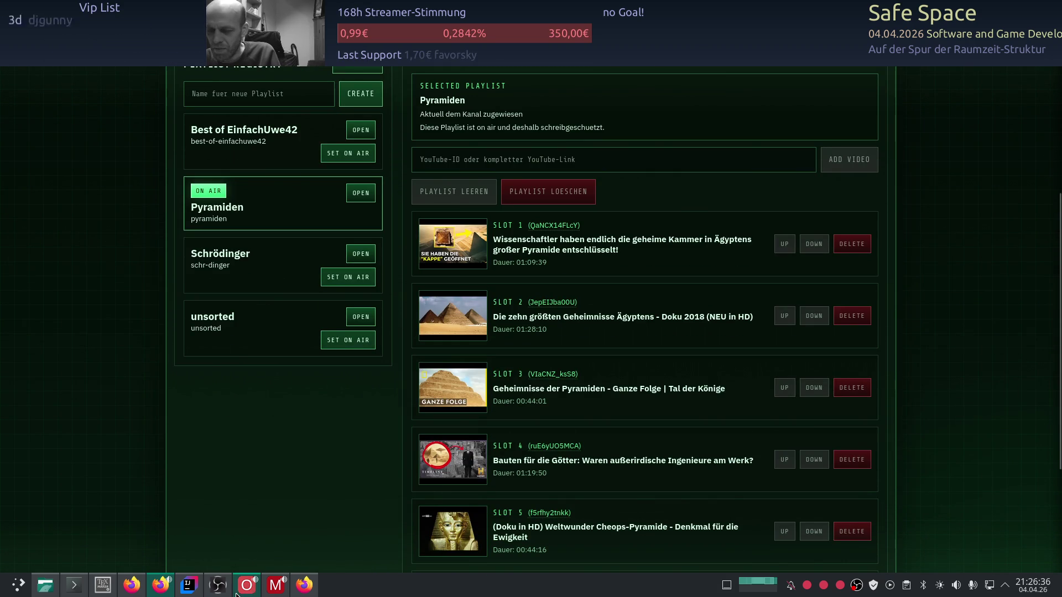
pyautogui.click(189, 584)
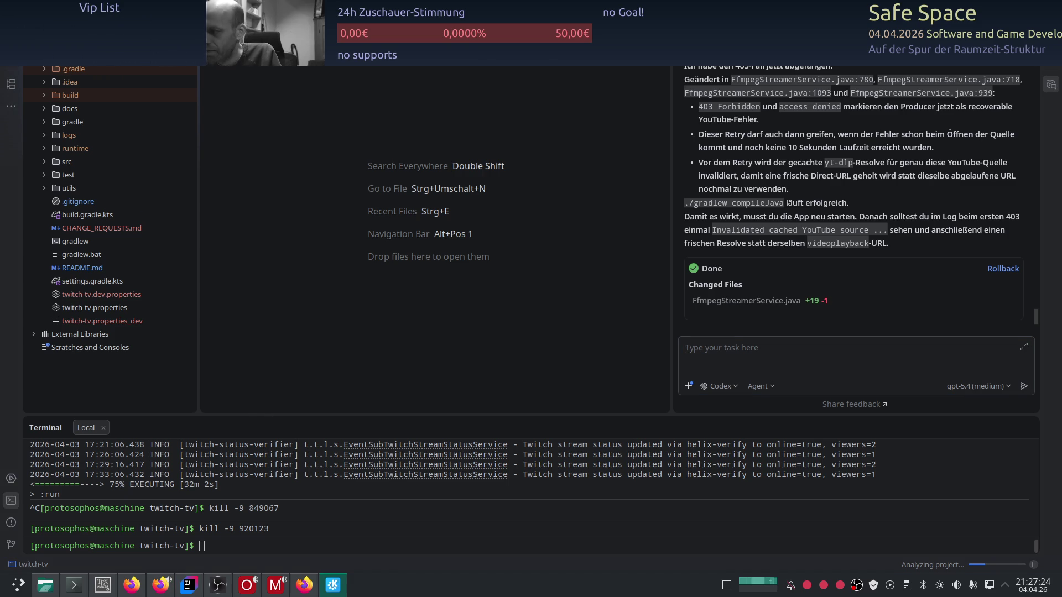
# Send Codex a German request for softer web-interface corners and playlist Top/Bottom move buttons.
pyautogui.click(812, 354)
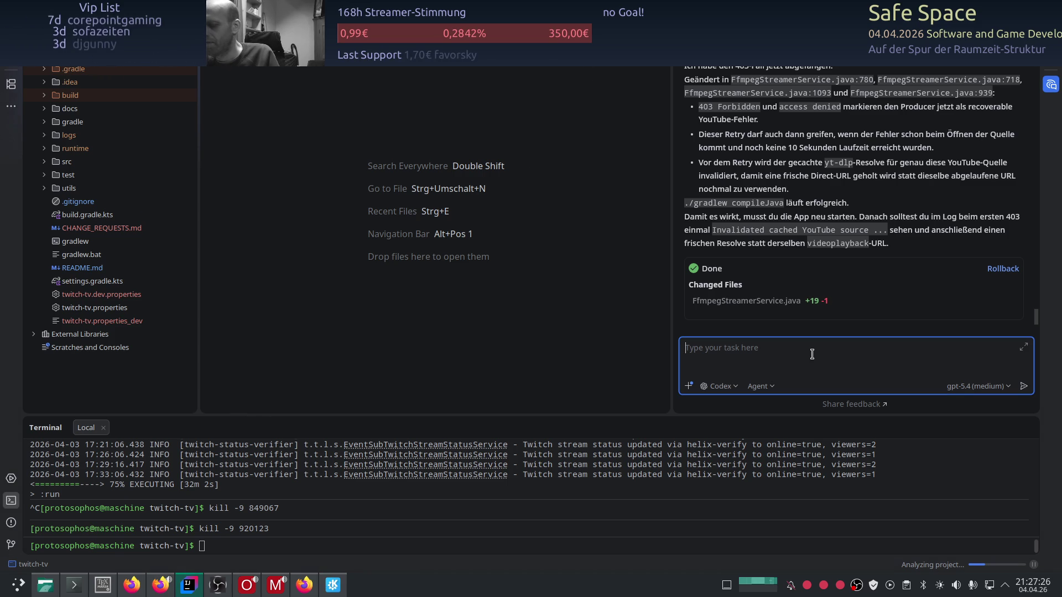
pyautogui.write("so wir weiter geht's für das webinterface für die u e möchte ich gerne dass das alles nicht so eckig ist kannst du die ecken so bisschen abrunden so und für die video playliste m da haben wir eher dieses up and down zum verschieben der position da wünsche ich")
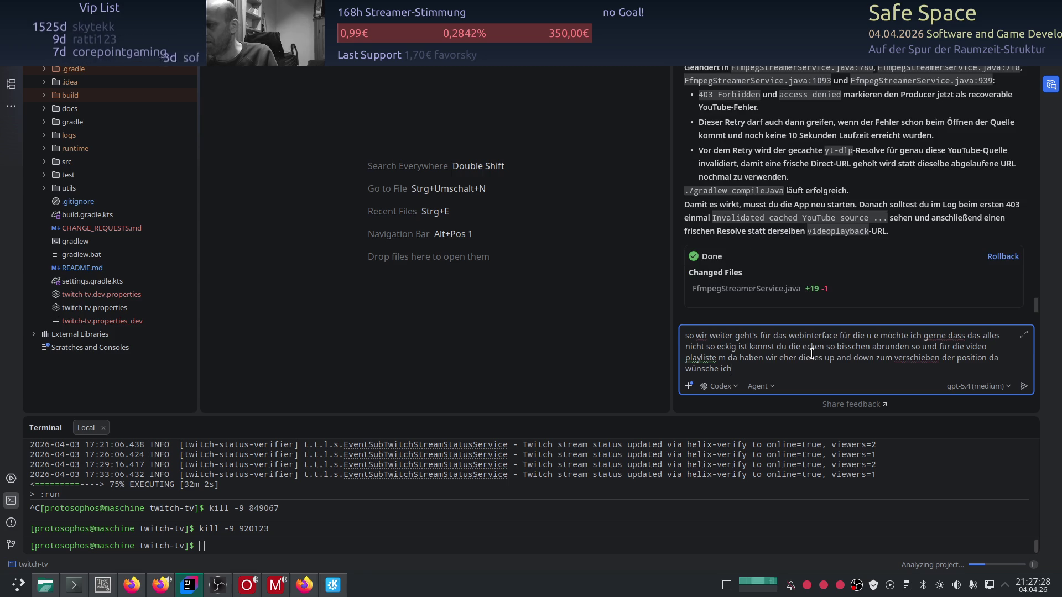
pyautogui.write(' mir ')
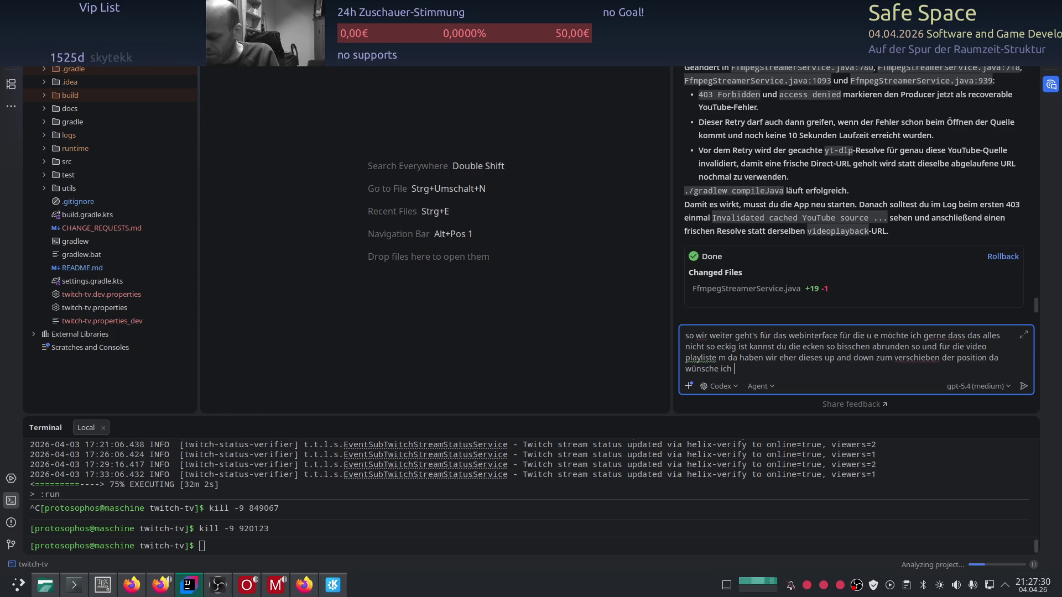
pyautogui.write('noch ein top und')
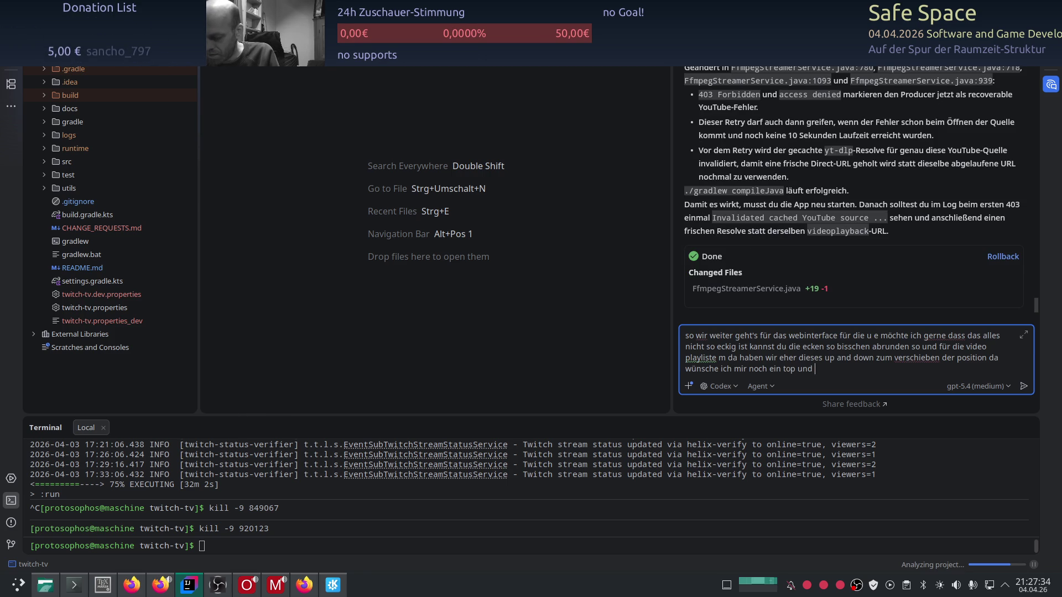
pyautogui.write('butto')
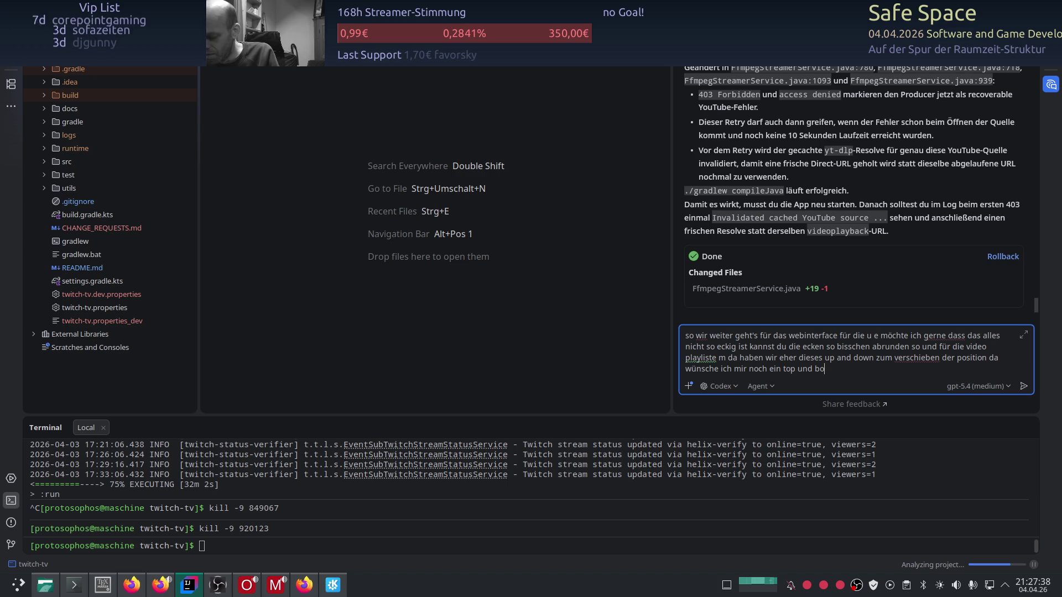
pyautogui.write('ottom')
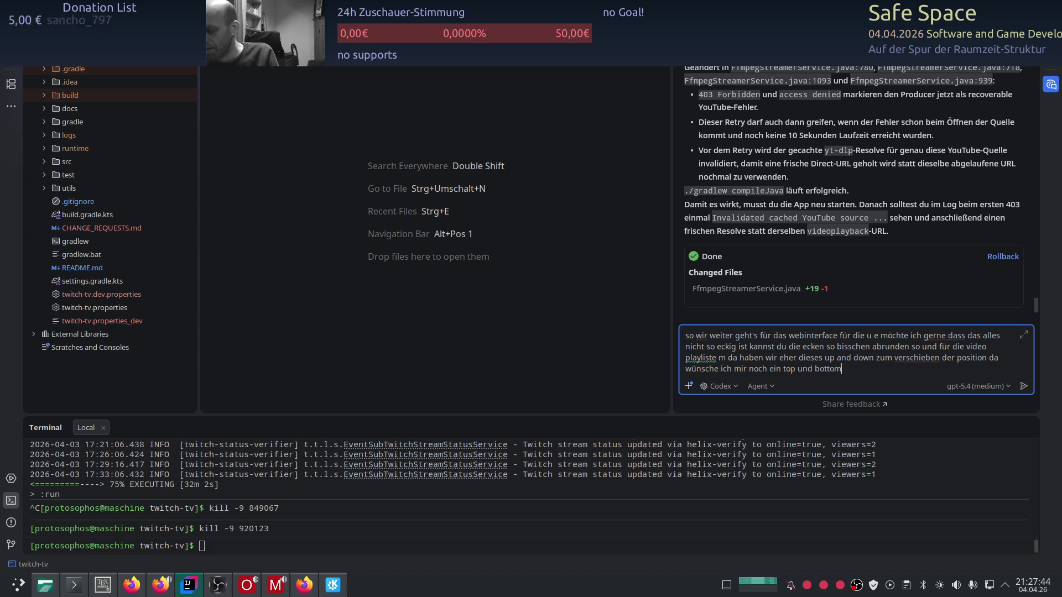
pyautogui.write('webi')
pyautogui.write('n')
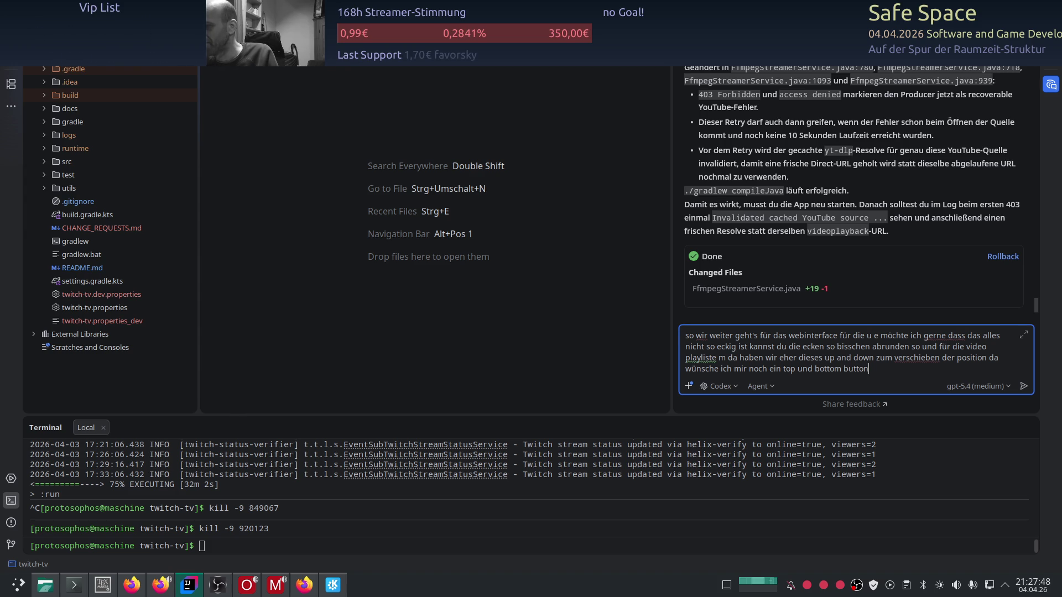
pyautogui.press('Return')
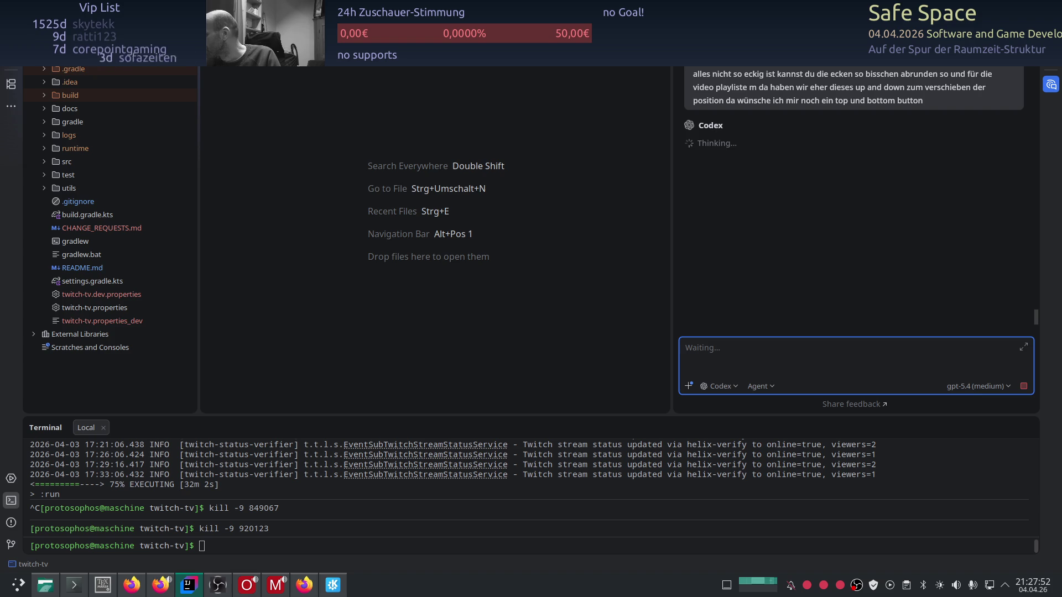
pyautogui.hotkey('ctrl', 'shift', 'v')
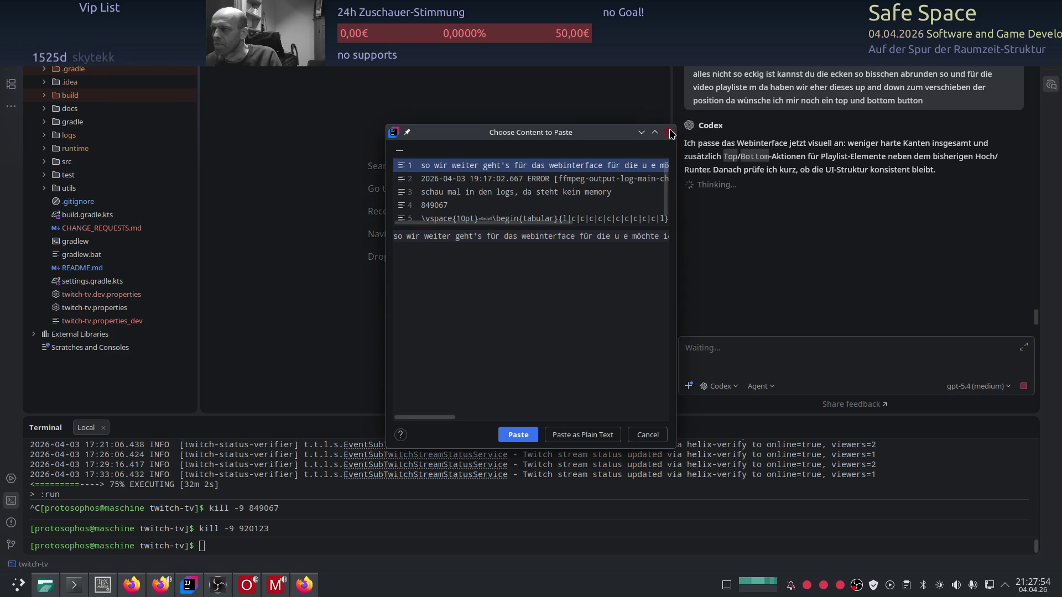
pyautogui.press('Escape')
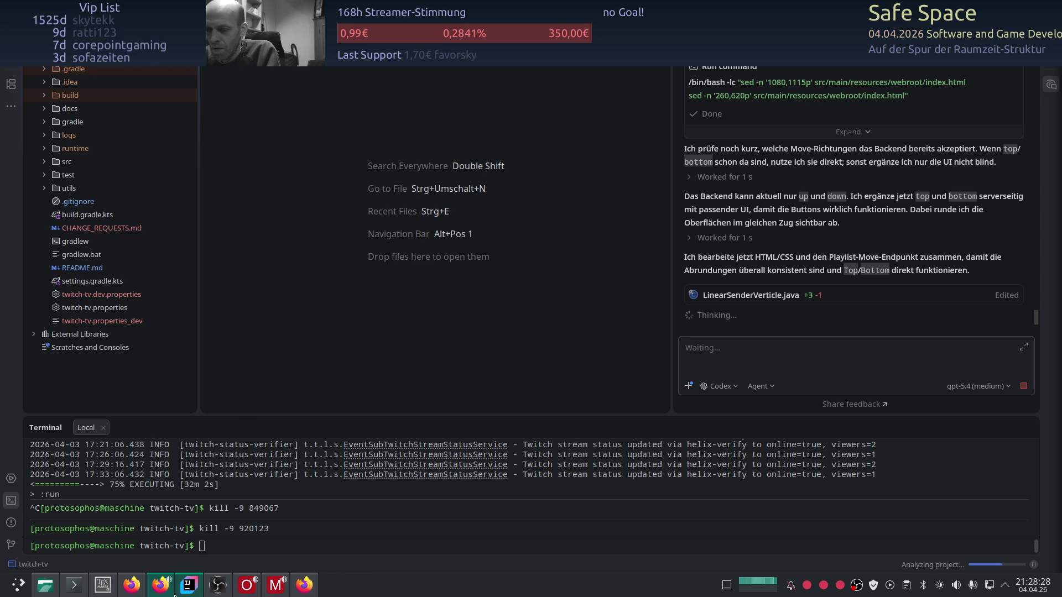
pyautogui.click(132, 585)
# Check the YouTube tab playing the Slot 1 documentary and the spreadsheet, then switch to ChatGPT.
pyautogui.hotkey('ctrl', 'Tab')
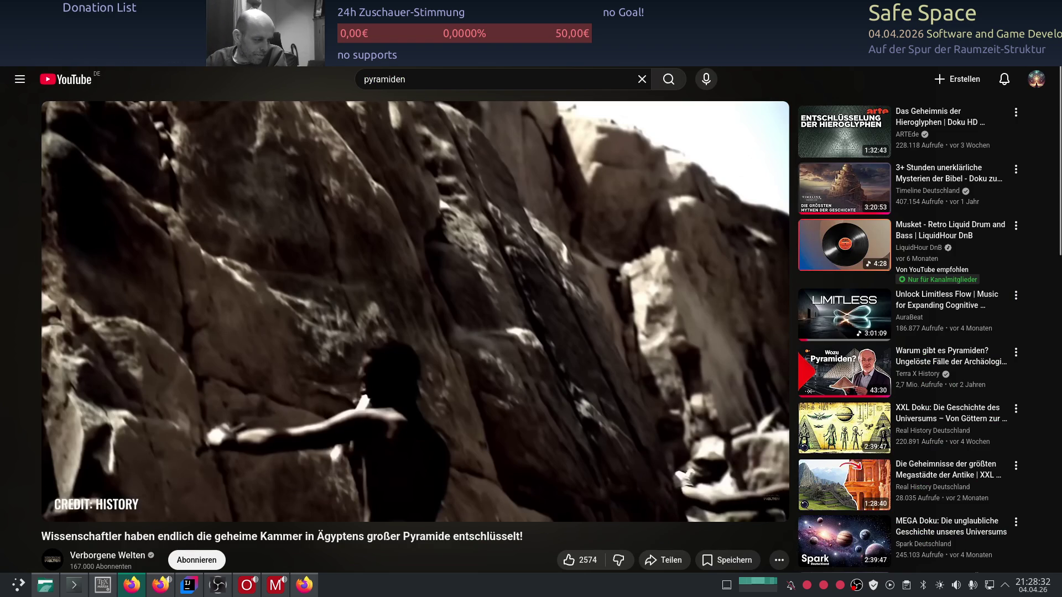
pyautogui.hotkey('ctrl', 'Tab')
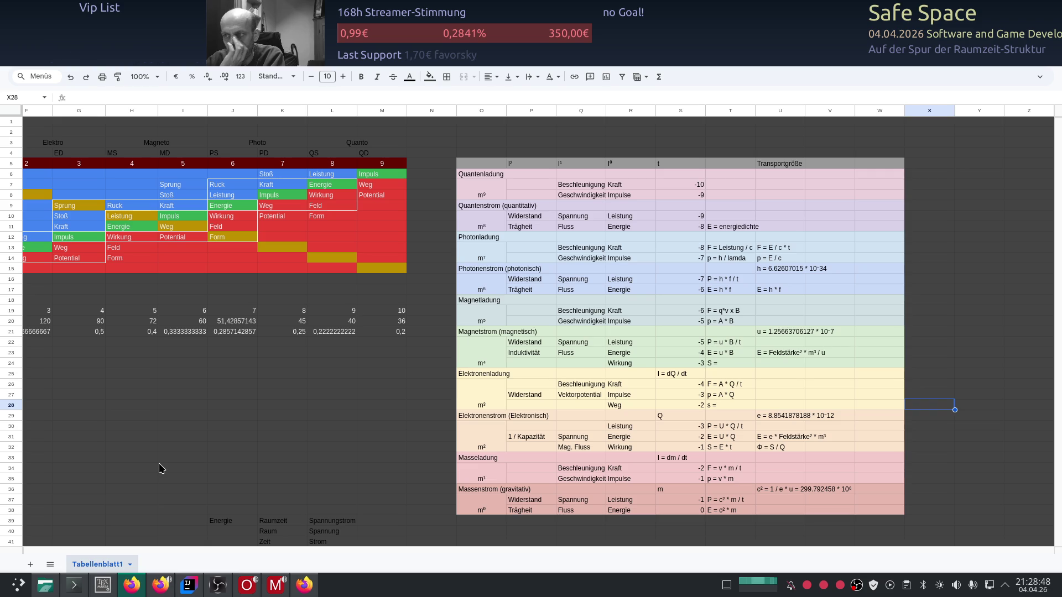
pyautogui.hotkey('alt', 'Tab')
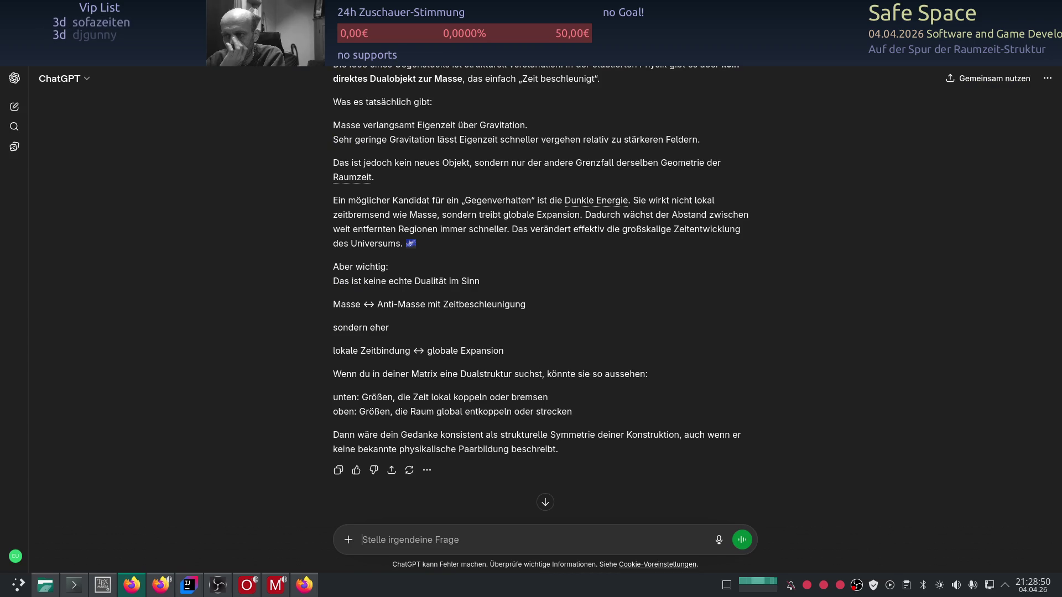
# Scroll through the ChatGPT conversation, start a new chat, then return to the previous conversation.
pyautogui.scroll(-5, 172, 412)
pyautogui.scroll(7, 171, 412)
pyautogui.scroll(3, 172, 412)
pyautogui.scroll(-8, 172, 412)
pyautogui.scroll(-3, 172, 410)
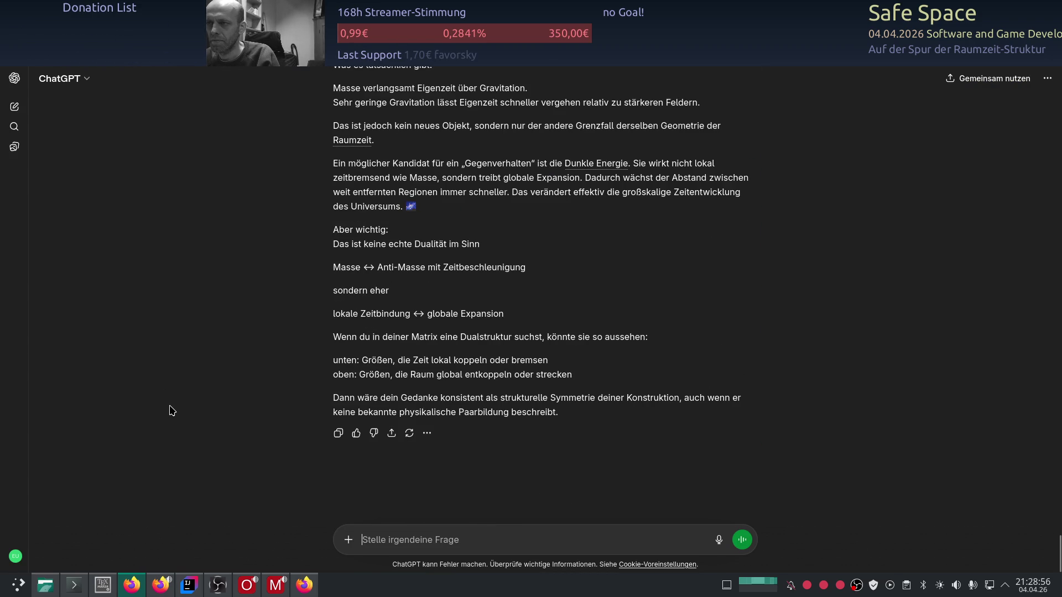
pyautogui.scroll(5, 172, 410)
pyautogui.scroll(-2, 172, 410)
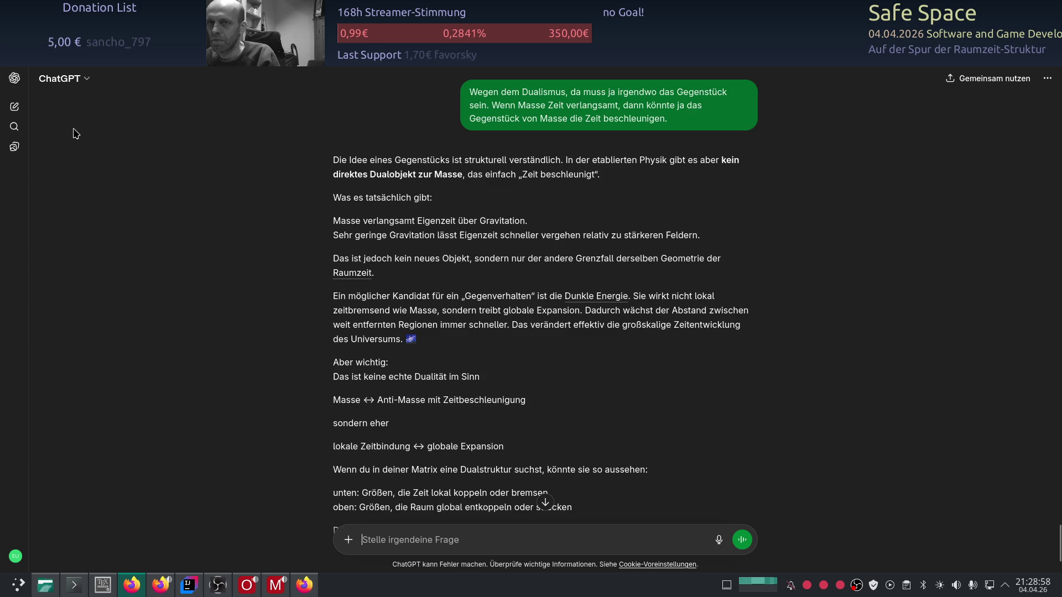
pyautogui.click(14, 106)
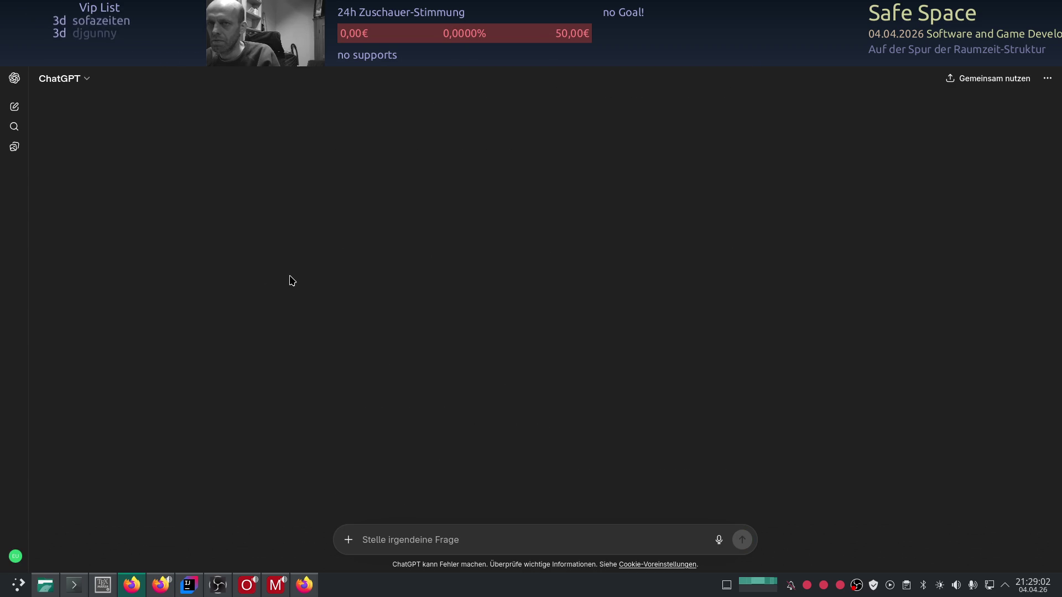
pyautogui.hotkey('alt', 'Left')
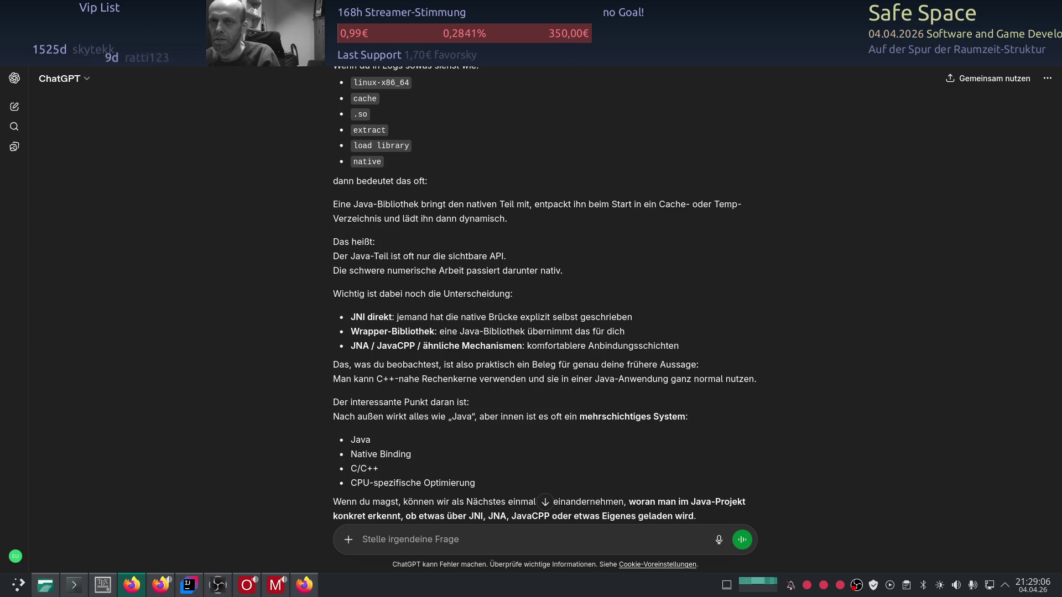
# Dismiss the tab group's options menu and open a new tab ready for an address.
pyautogui.rightClick(67, 22)
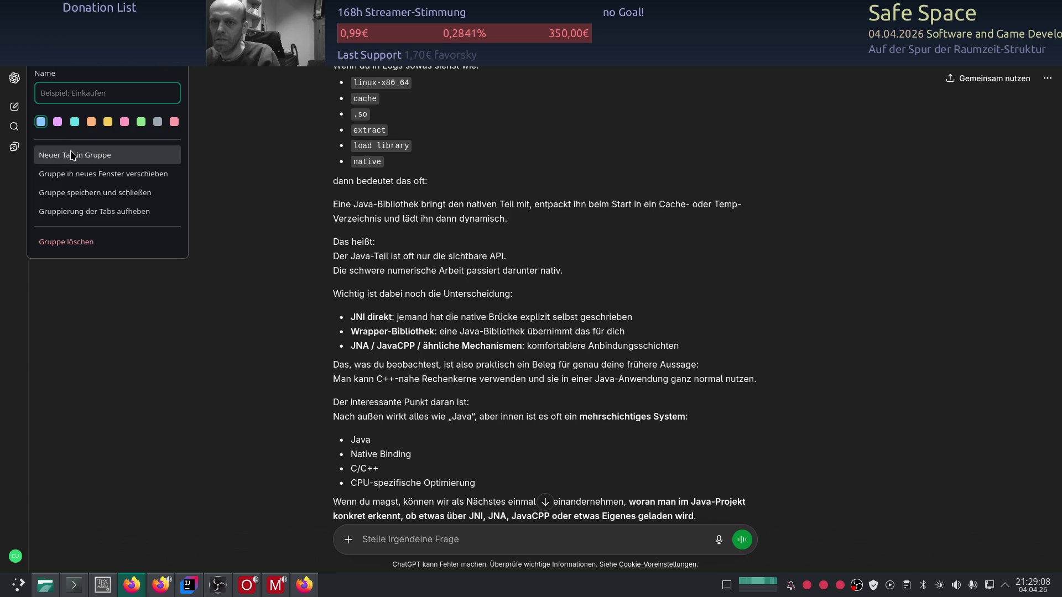
pyautogui.click(86, 243)
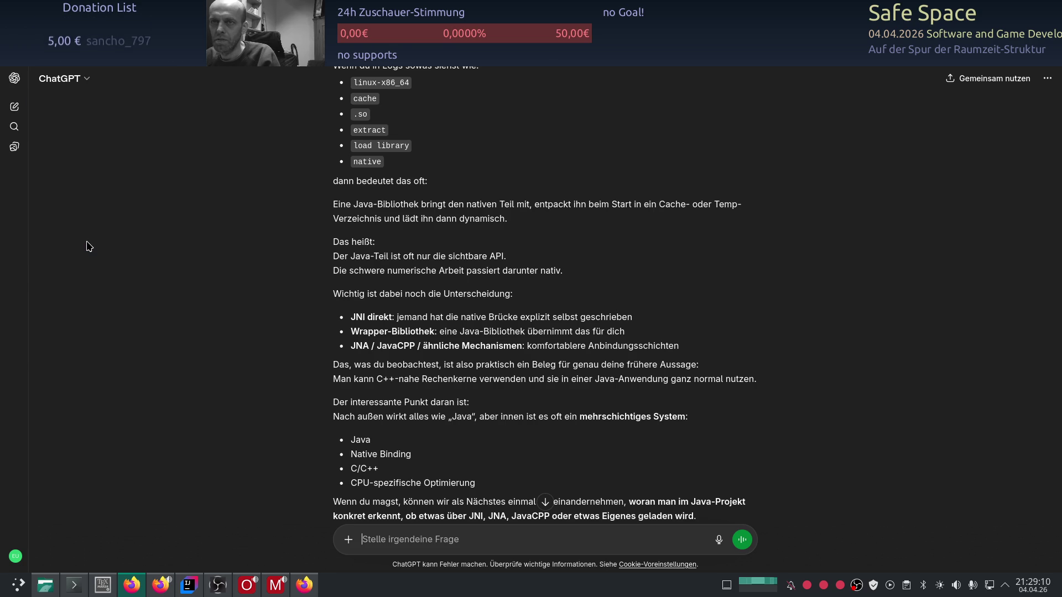
pyautogui.hotkey('ctrl', 't')
pyautogui.hotkey('ctrl', 'l')
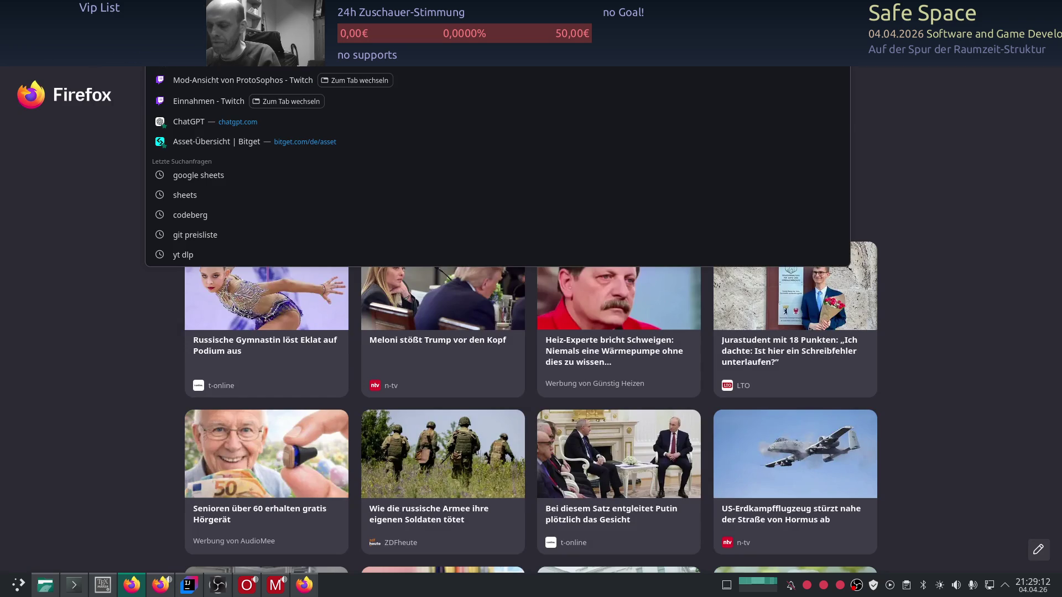
# Load the localhost console showing Pyramiden on air, then edit cell S36 in the spreadsheet.
pyautogui.write('lo')
pyautogui.press('Return')
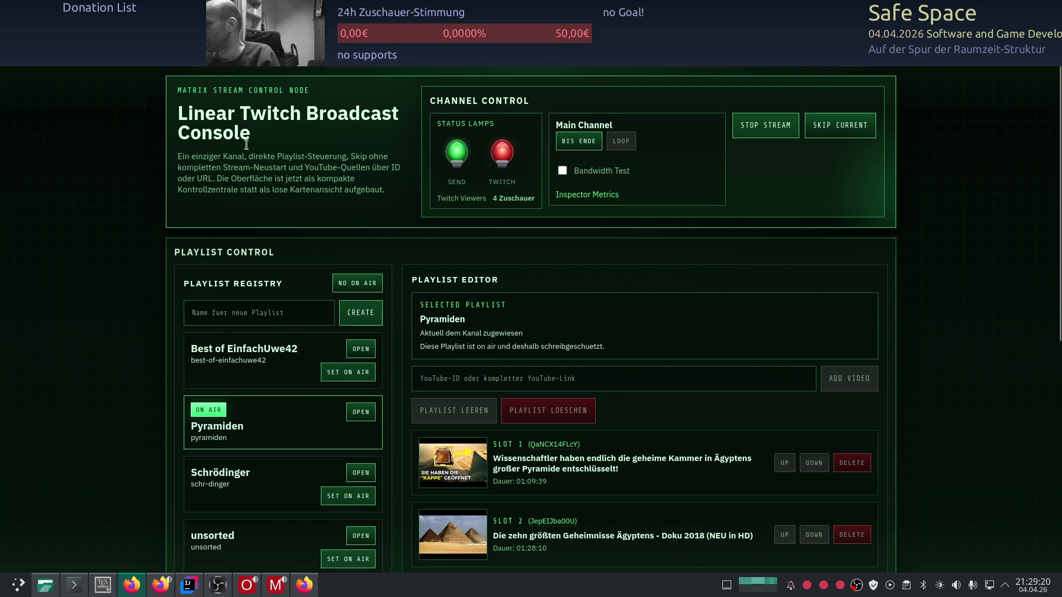
pyautogui.moveTo(352, 11)
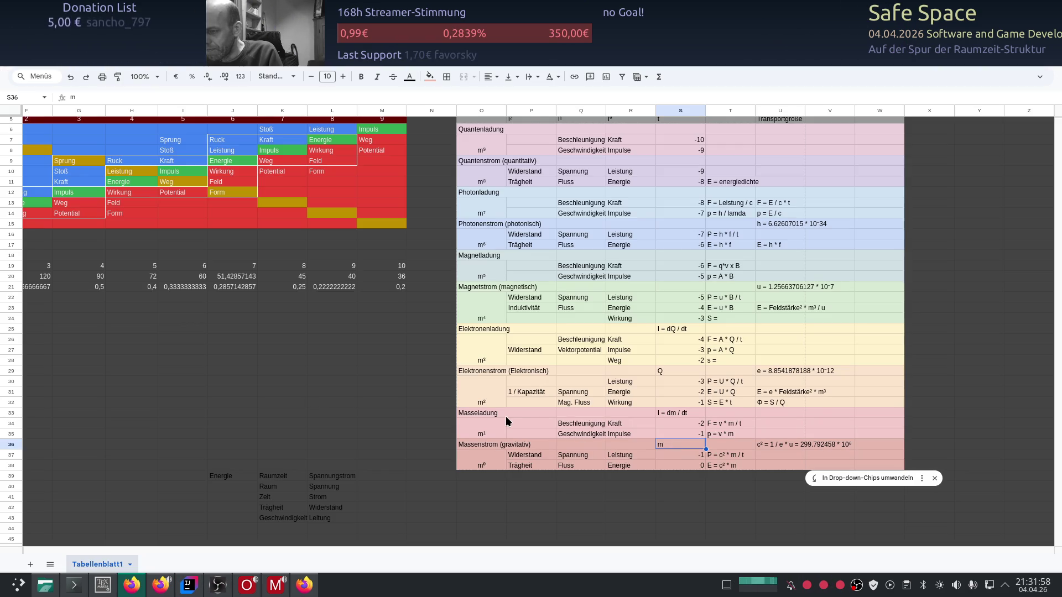
pyautogui.doubleClick(680, 443)
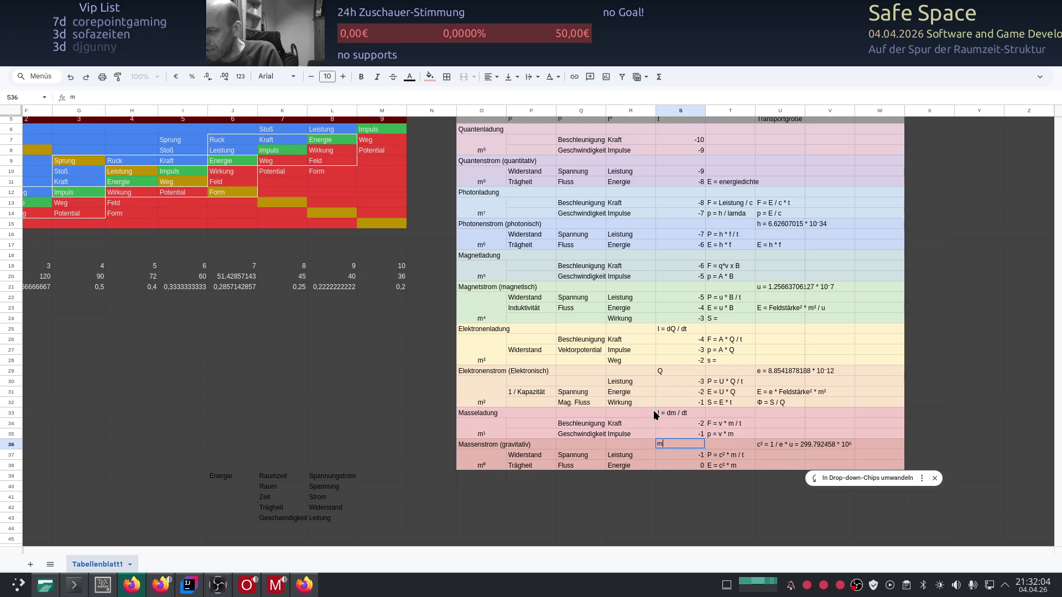